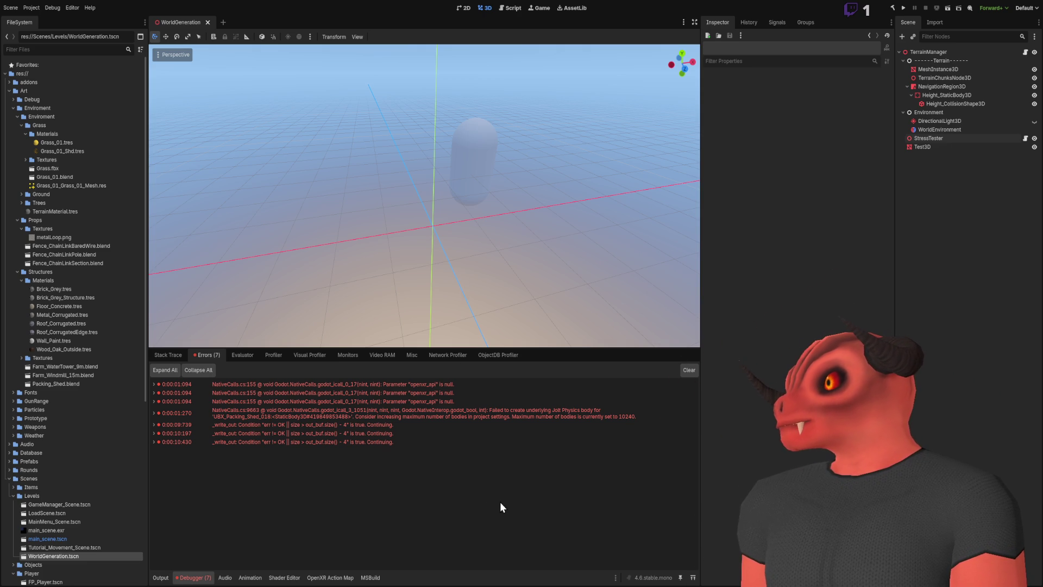
Collapse Grass, expand Art/Environment/Trees and open Tree_Gum_01.blend
mouse_move(536, 165)
mouse_down()
mouse_move(511, 229)
mouse_move(525, 302)
mouse_up()
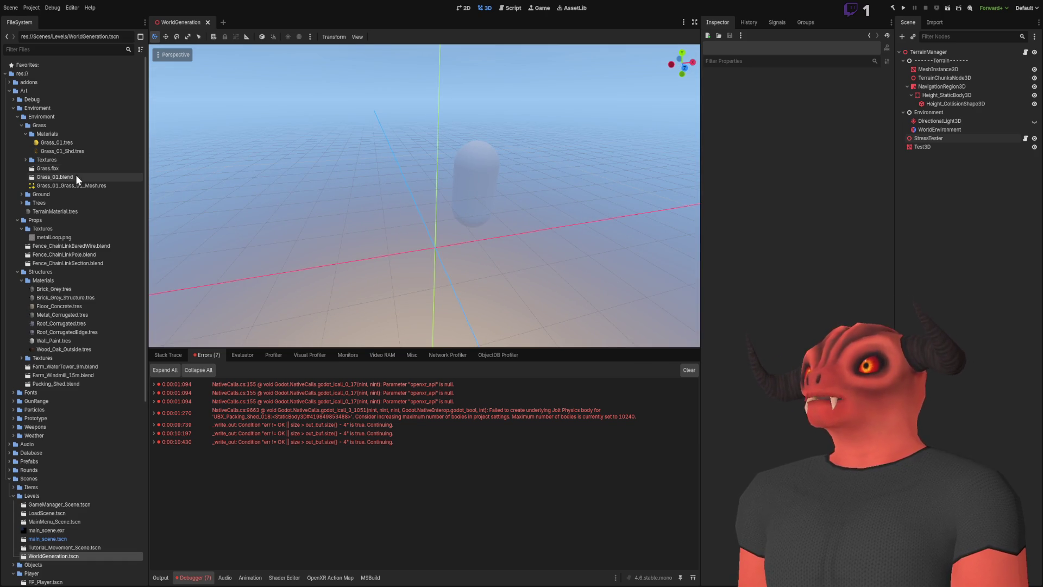
click(21, 124)
click(21, 142)
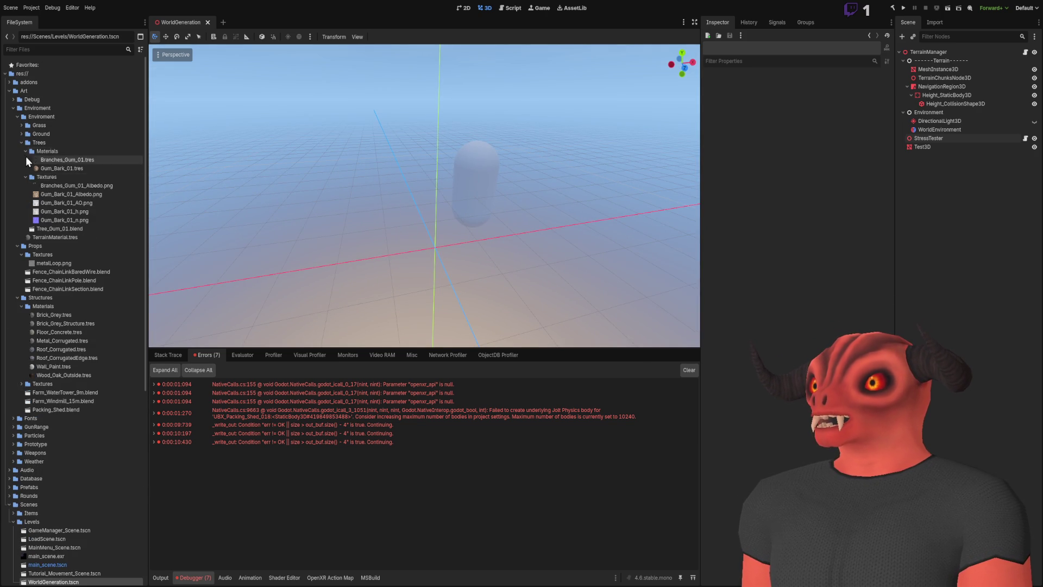
double_click(48, 170)
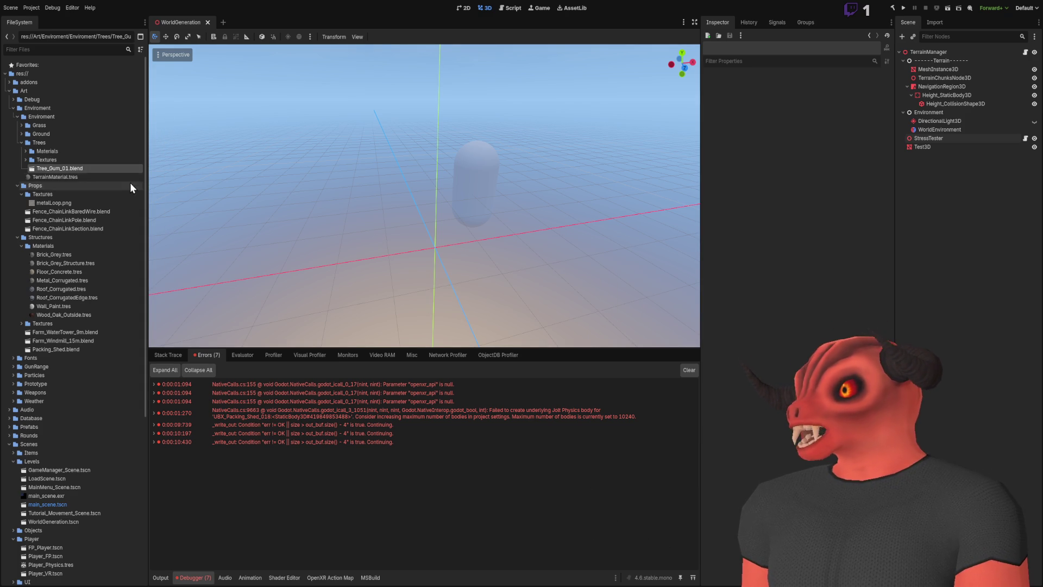
mouse_move(82, 173)
mouse_down()
mouse_move(976, 261)
mouse_move(975, 224)
mouse_move(797, 194)
mouse_move(90, 167)
mouse_up()
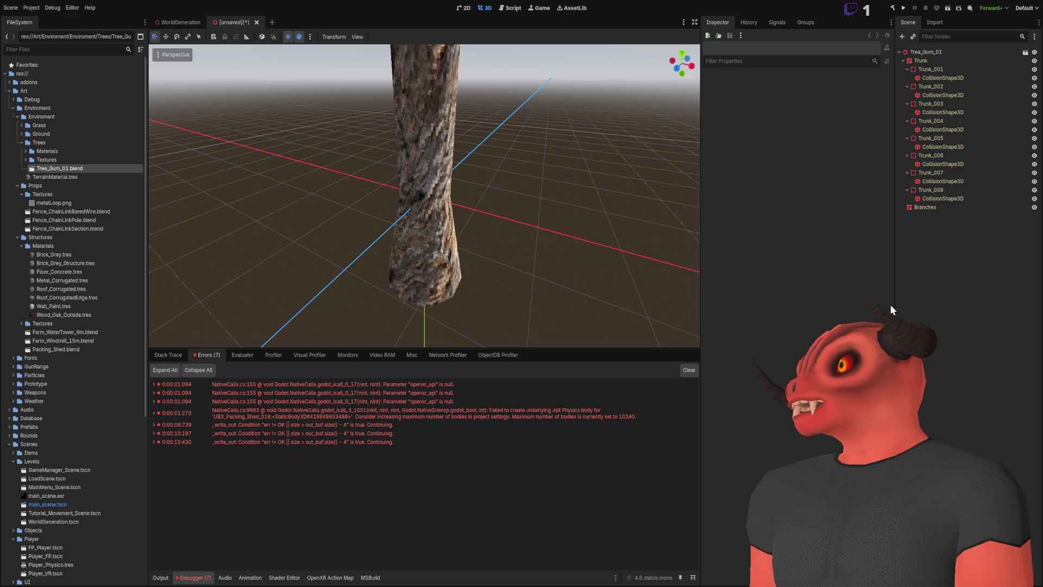
Multi-select the eight CollisionShape3D nodes under Trunk_001 through Trunk_008
click(943, 77)
ctrl+click(943, 95)
ctrl+click(942, 112)
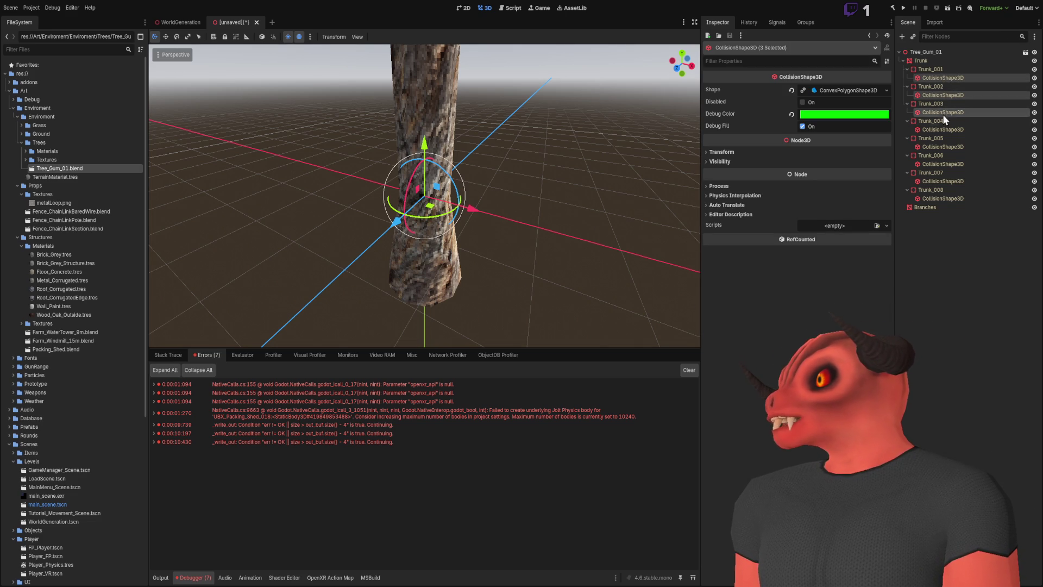
ctrl+click(943, 129)
ctrl+click(944, 147)
ctrl+click(944, 155)
ctrl+click(948, 164)
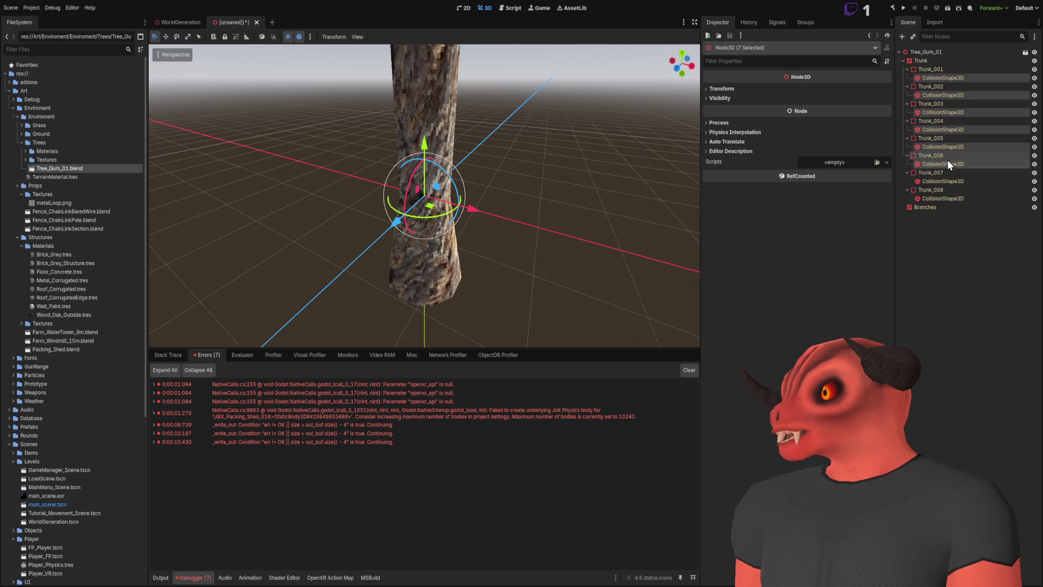
ctrl+click(946, 156)
ctrl+click(945, 181)
ctrl+click(945, 199)
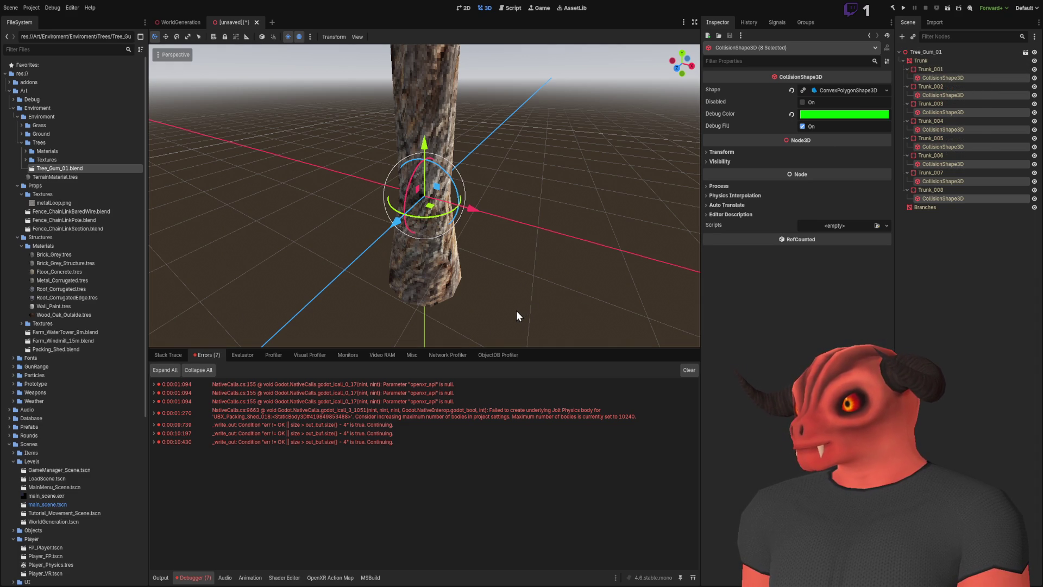
Orbit the viewport to see the tree at an angle and select the Tree_Gum_01 root
scroll(591, 188, down, 5)
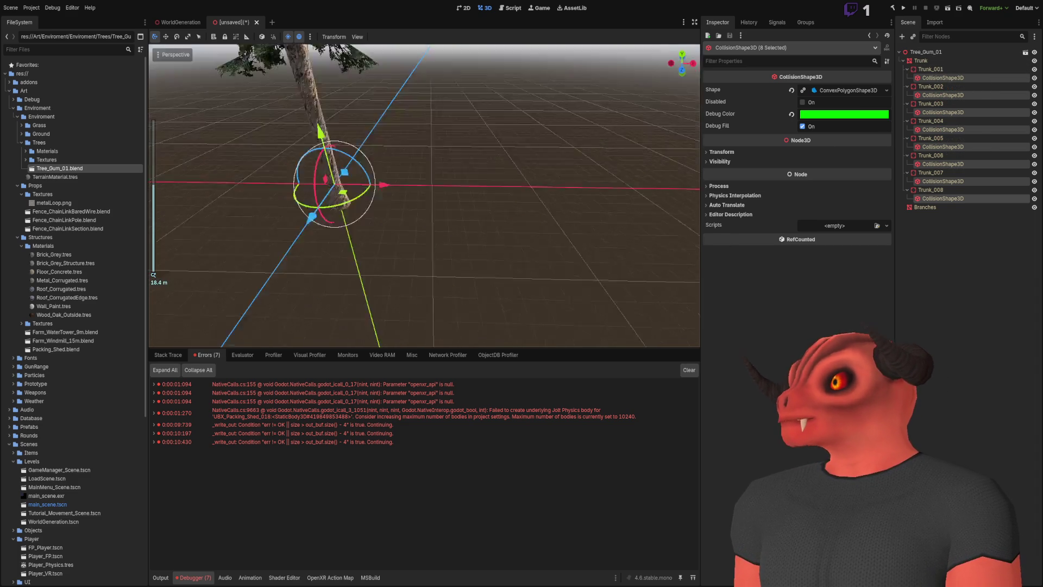
drag(591, 188, 591, 188)
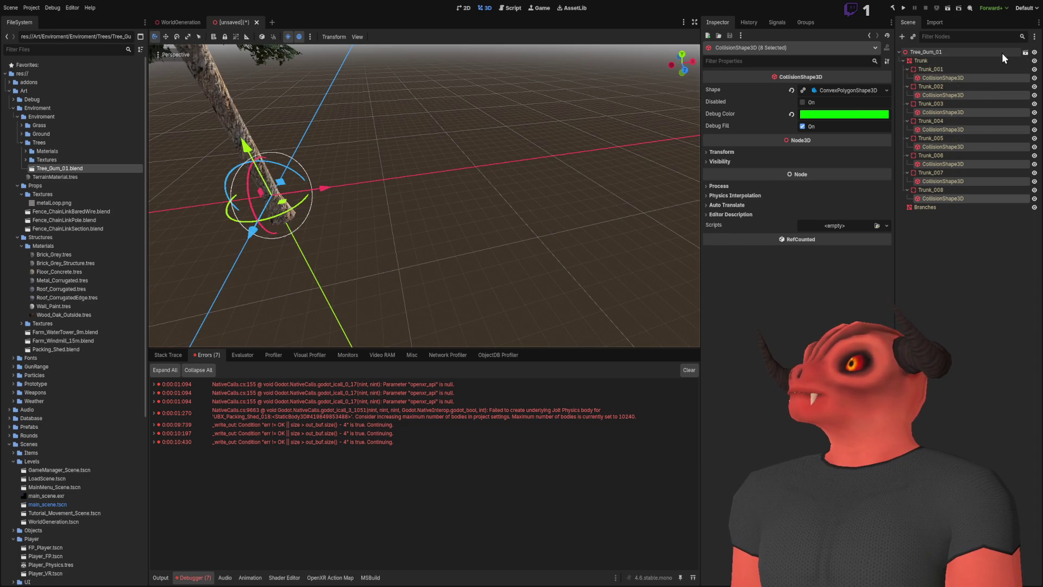
click(1025, 54)
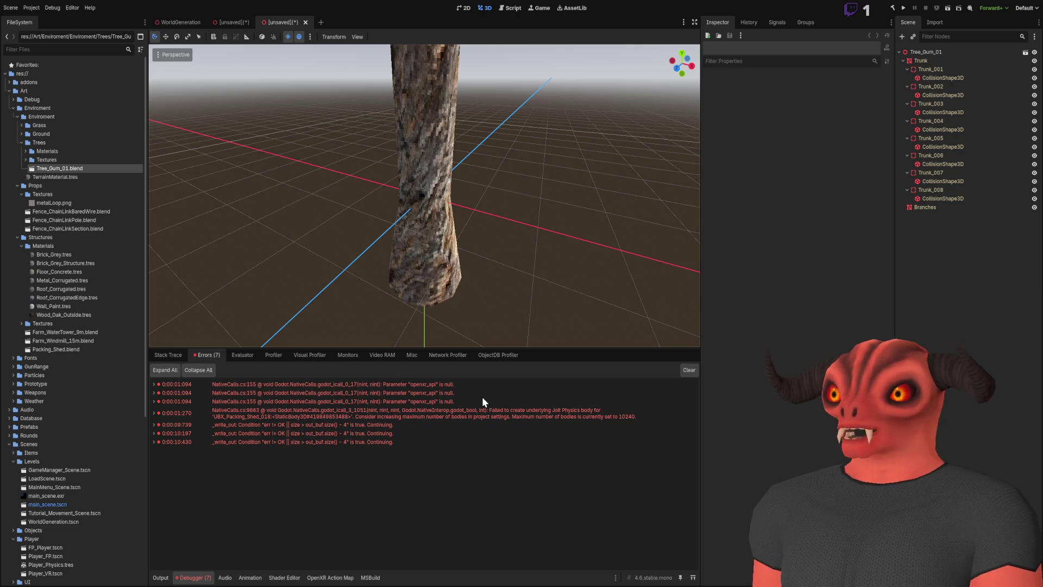
Select the newly saved Tree_Gum_01_Test.tscn in the Trees folder
click(90, 177)
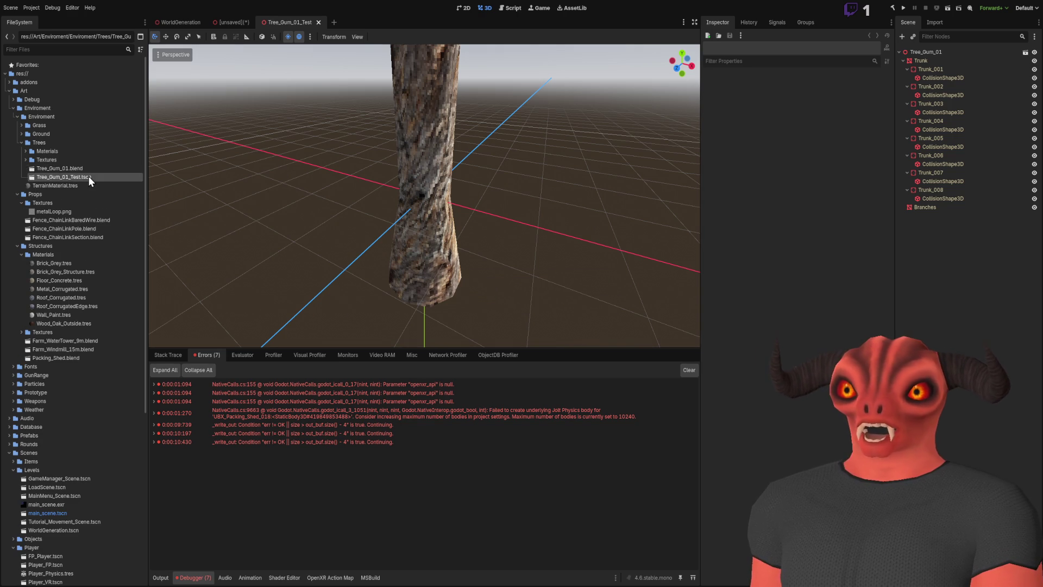
Select the Trunk_001 collision shape, the Trunk mesh and the root node in turn
click(942, 78)
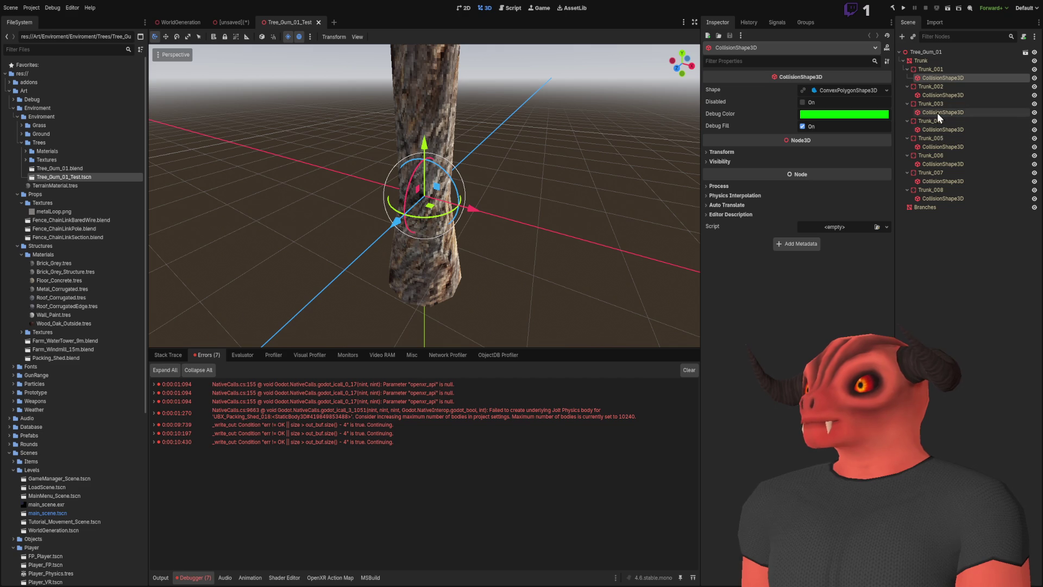
click(929, 59)
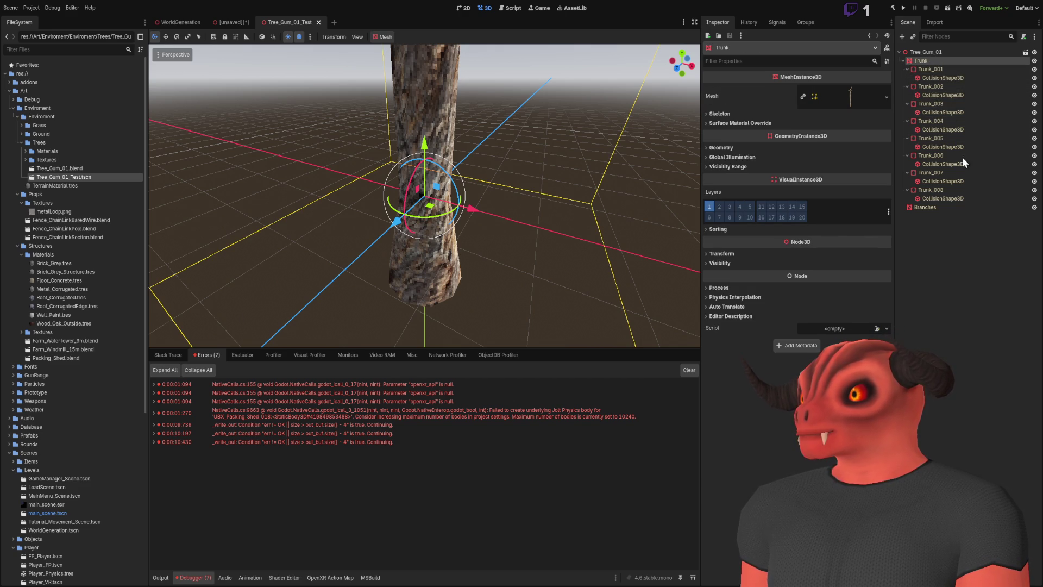
click(911, 54)
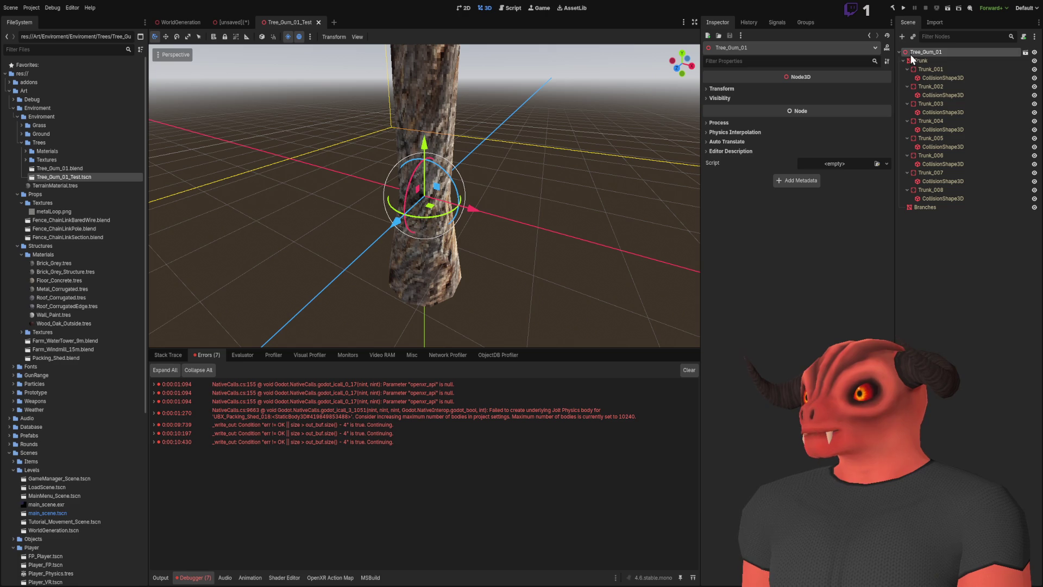
click(919, 61)
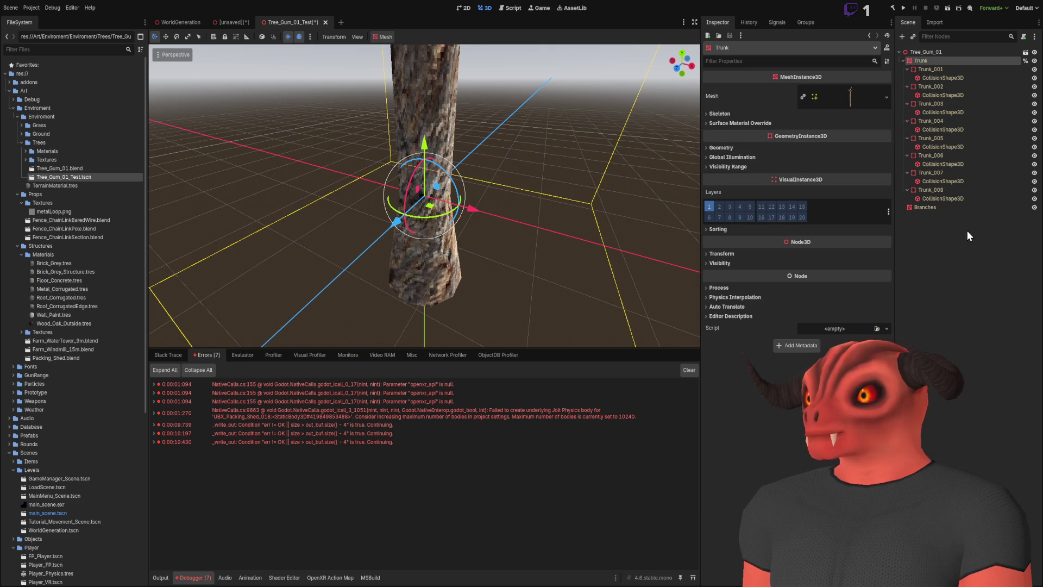
Multi-select all eight trunk collision shapes and drag them onto the Trunk node
click(949, 78)
ctrl+click(950, 95)
ctrl+click(950, 112)
ctrl+click(950, 130)
ctrl+click(950, 147)
ctrl+click(948, 164)
ctrl+click(945, 181)
ctrl+click(944, 198)
drag(945, 199, 925, 58)
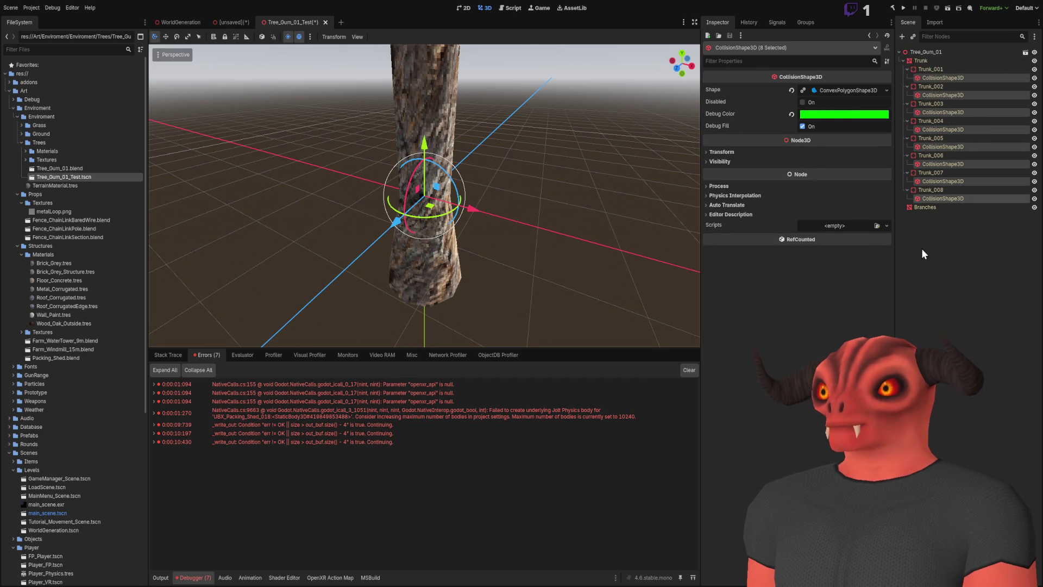
Duplicate Branches and Trunk with Ctrl+D into Branches2 and Trunk2, then collapse Trunk
click(939, 208)
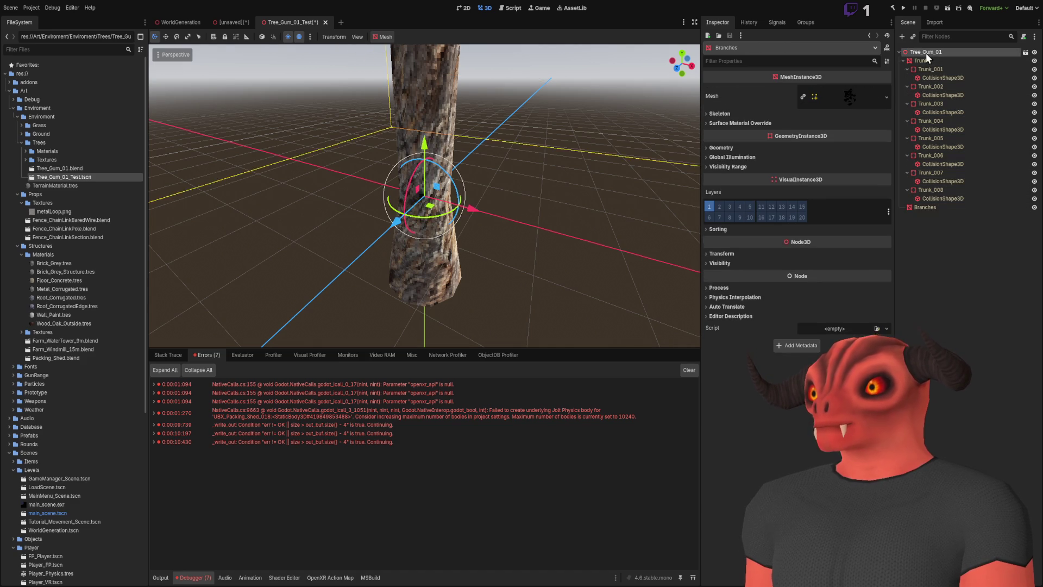
key(ctrl+d)
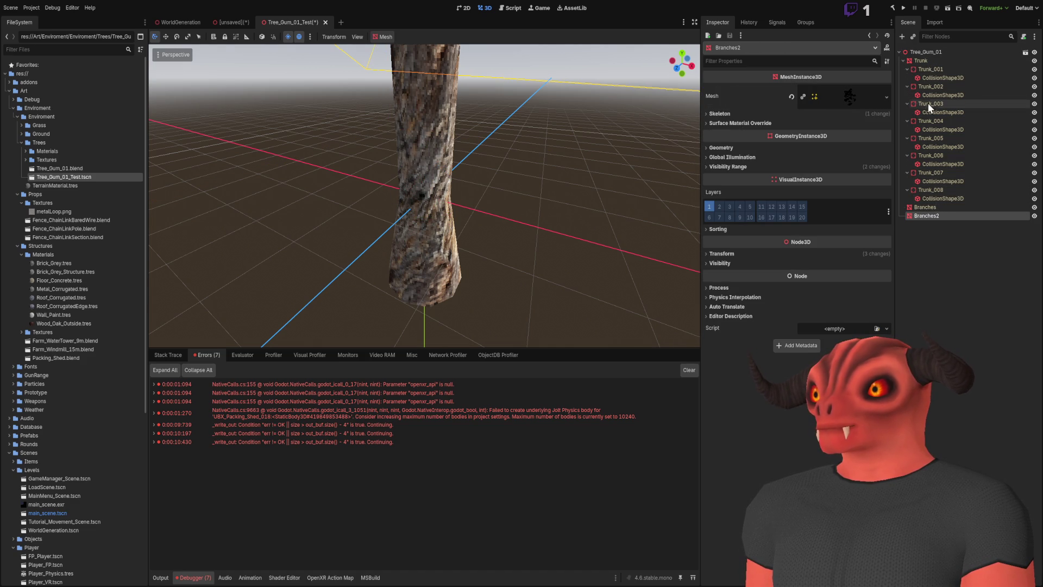
click(926, 61)
key(ctrl+d)
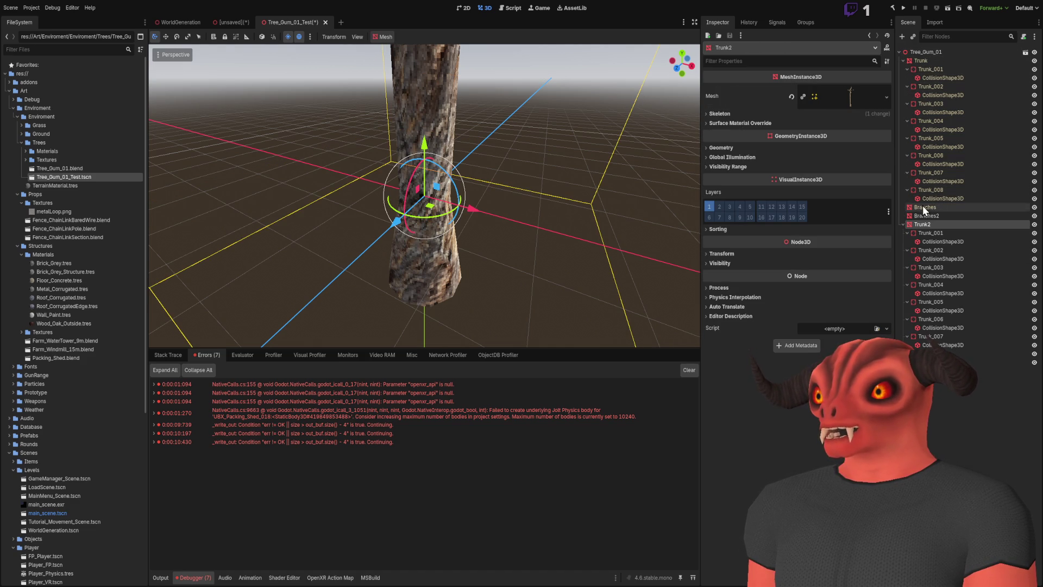
click(922, 60)
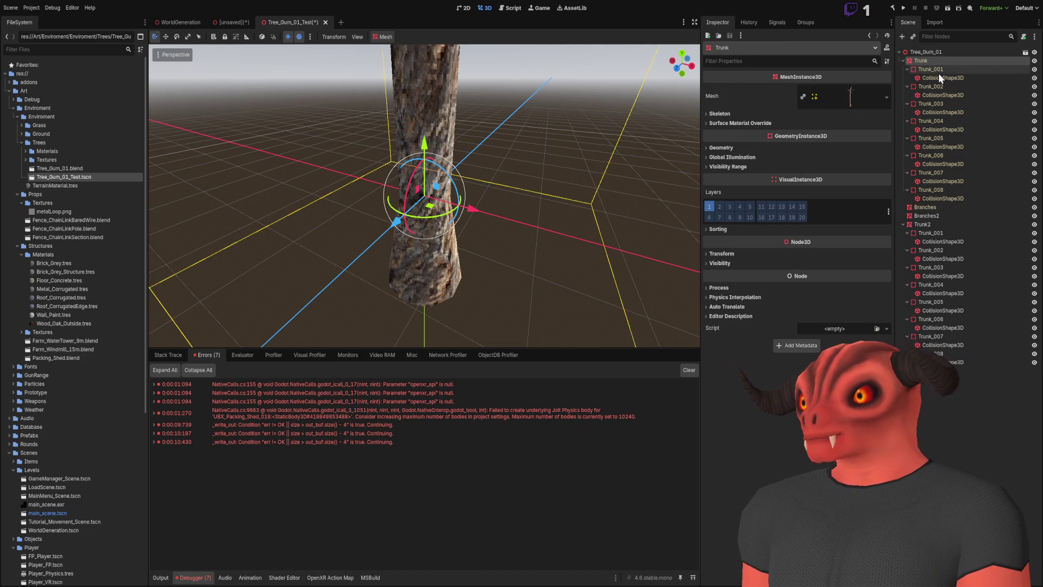
click(902, 61)
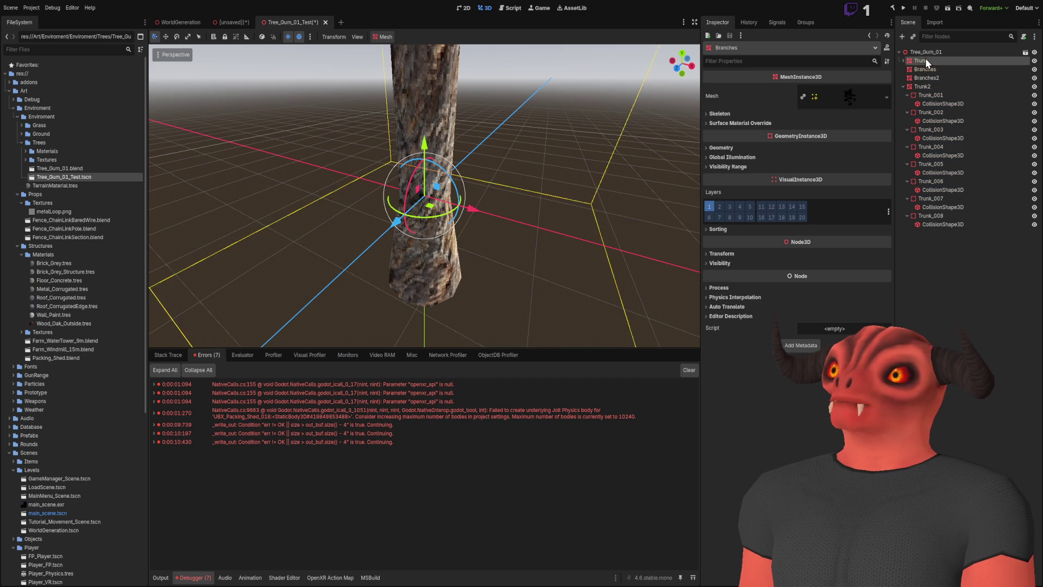
click(929, 54)
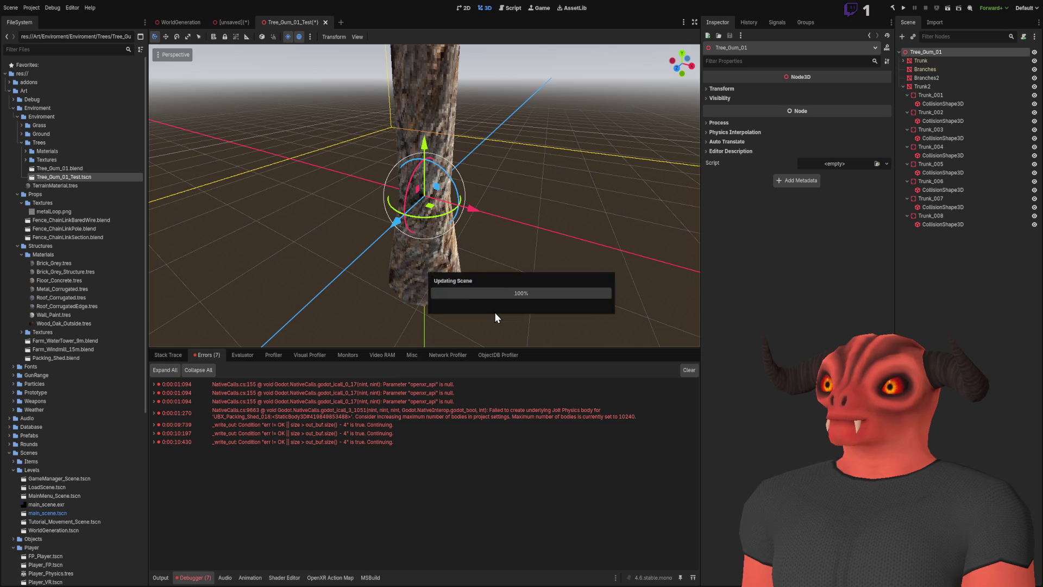
Delete the duplicate Branches2 and Trunk2 nodes with their children
click(495, 315)
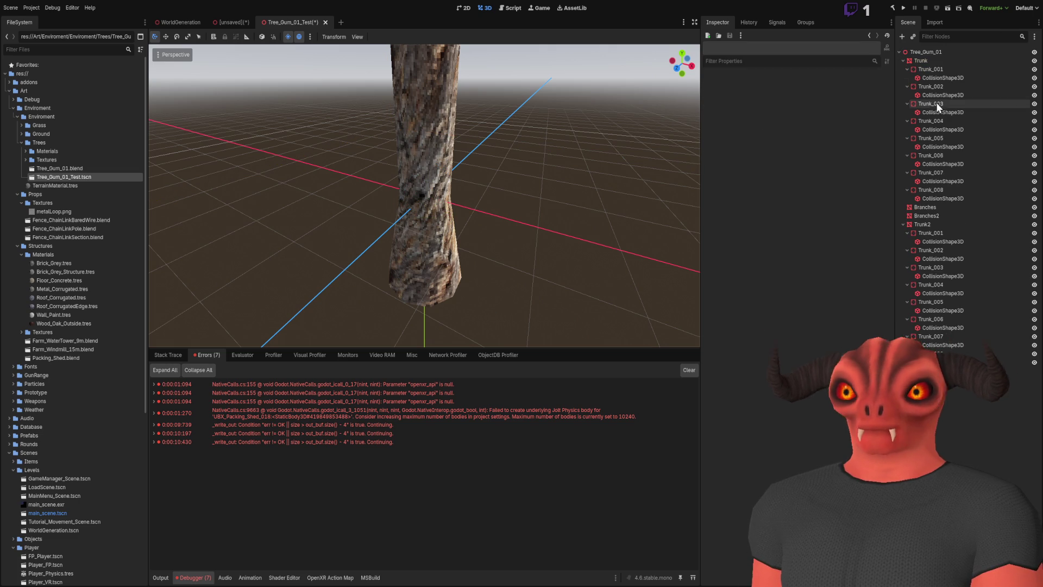
click(927, 216)
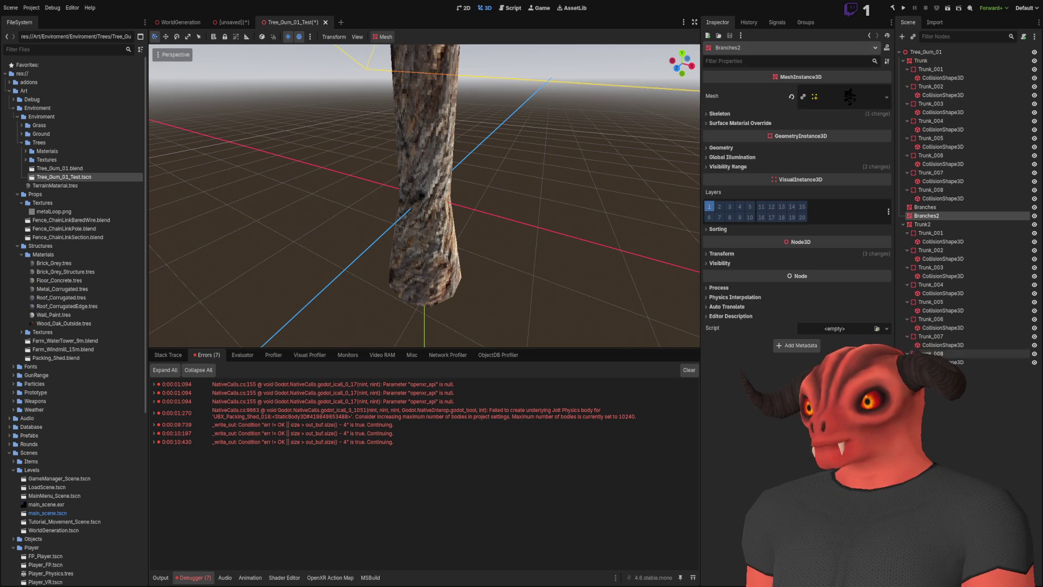
shift+click(924, 362)
key(Delete)
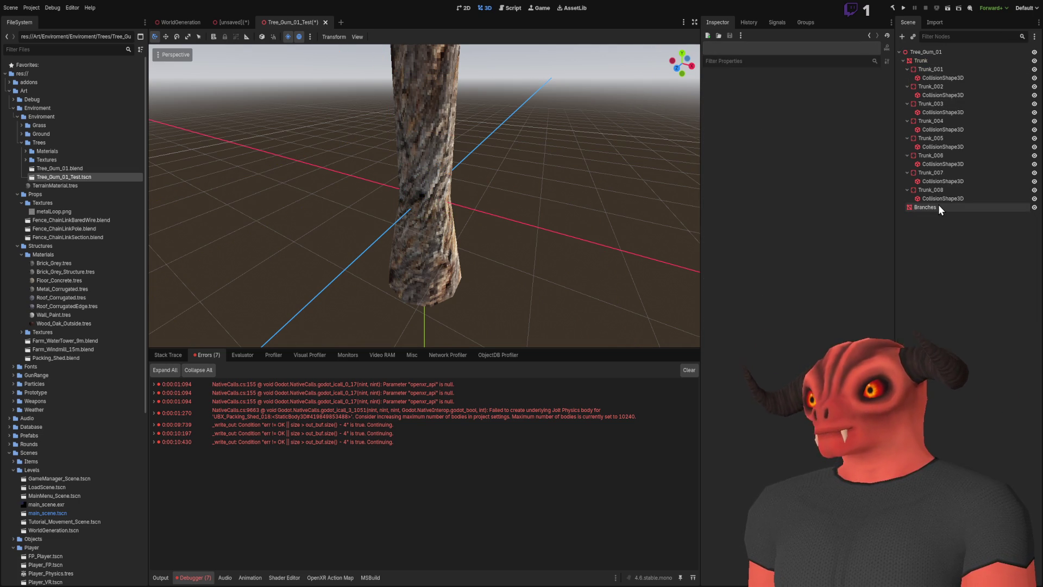
Move the collision shapes of Trunk_002 through Trunk_008 under Trunk_001
click(938, 199)
ctrl+click(943, 182)
ctrl+click(943, 165)
ctrl+click(941, 147)
ctrl+click(942, 129)
ctrl+click(943, 113)
ctrl+click(944, 96)
drag(944, 97, 959, 82)
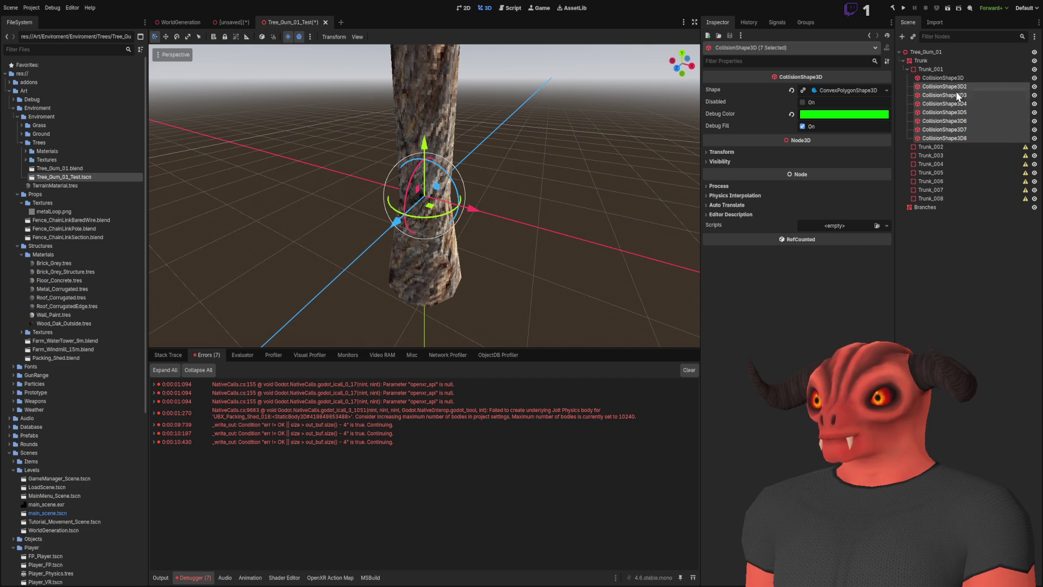
Delete the now-empty Trunk_002 through Trunk_008 nodes
click(933, 146)
shift+click(931, 198)
key(Delete)
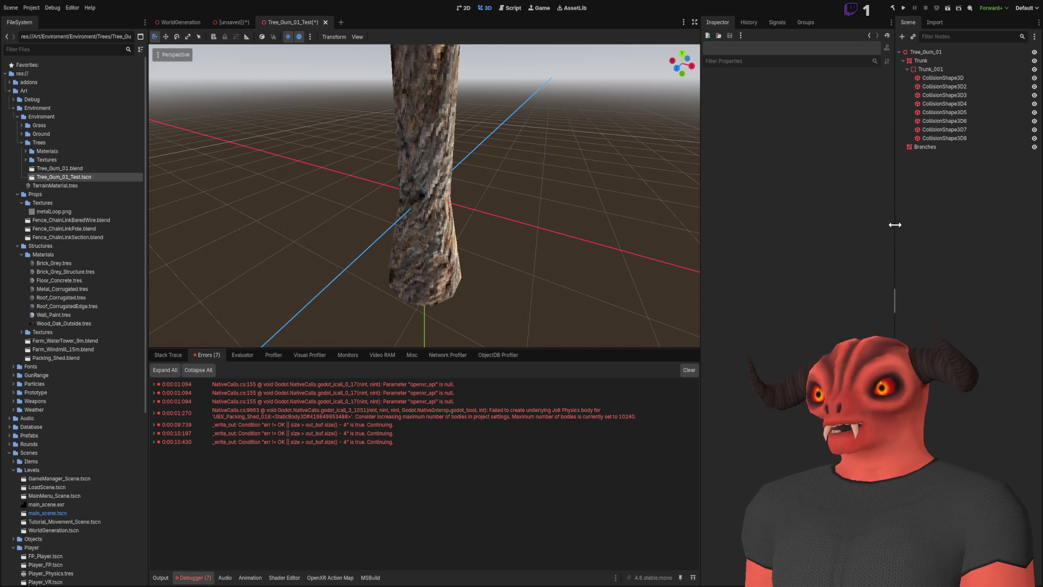
Inspect Trunk_001 close up at the trunk base, then pull back to the whole tree
click(941, 70)
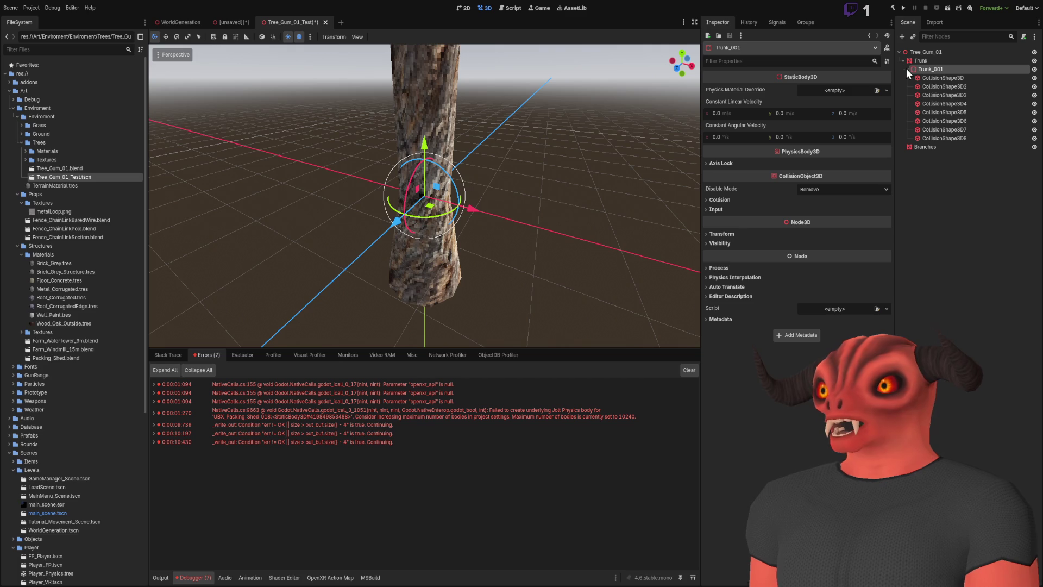
drag(682, 63, 646, 82)
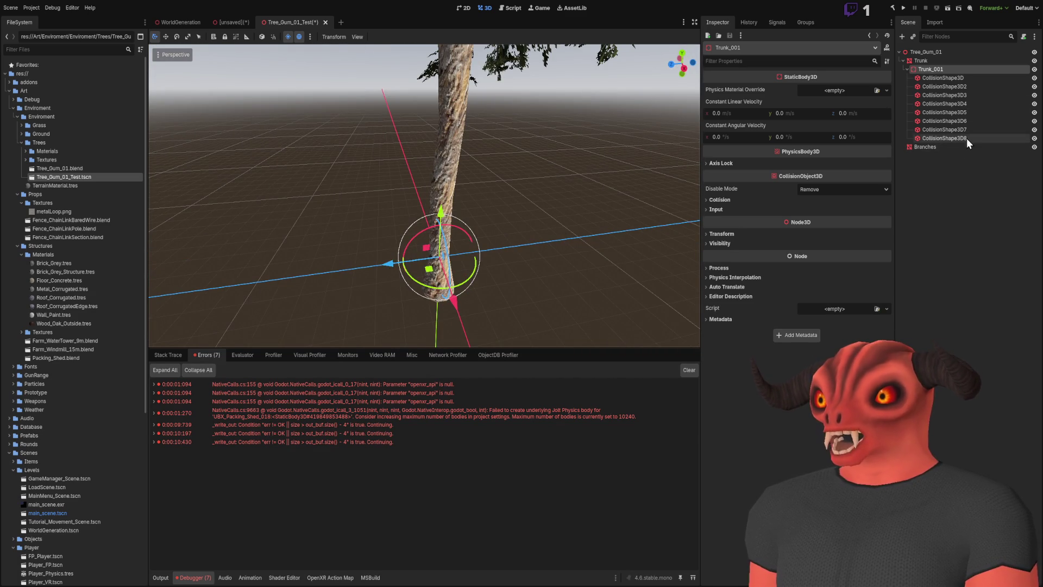
drag(545, 201, 587, 192)
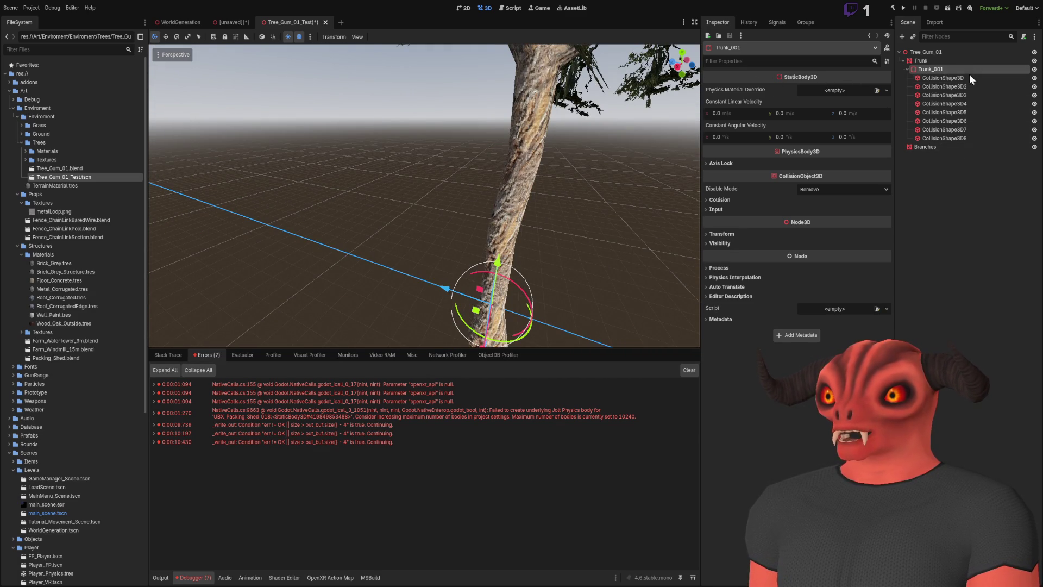
click(963, 154)
drag(685, 199, 565, 217)
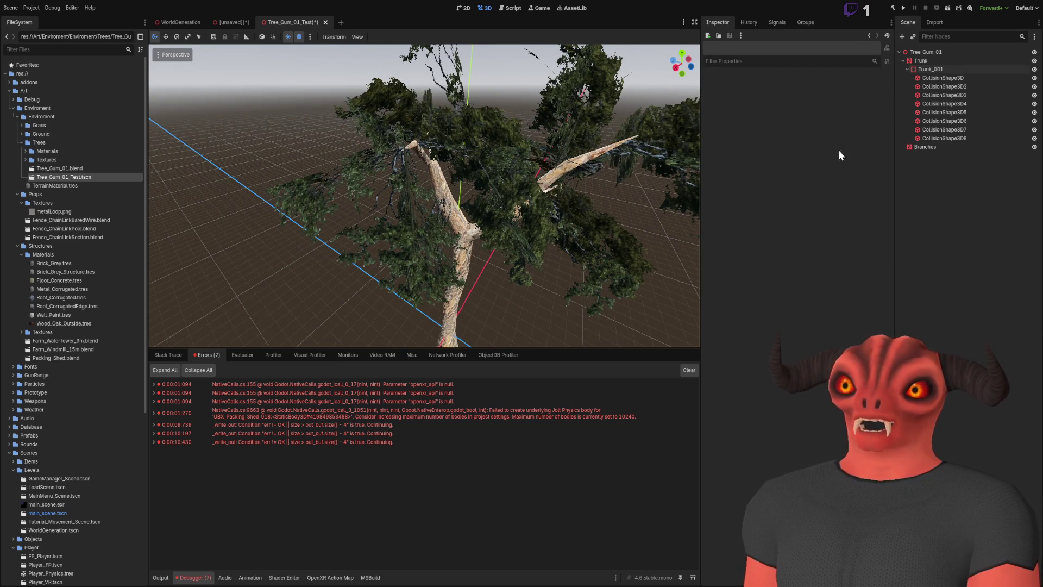
Check Trunk, Trunk_001 and Branches, then save Tree_Gum_01_Test with Ctrl+S
click(956, 60)
click(950, 69)
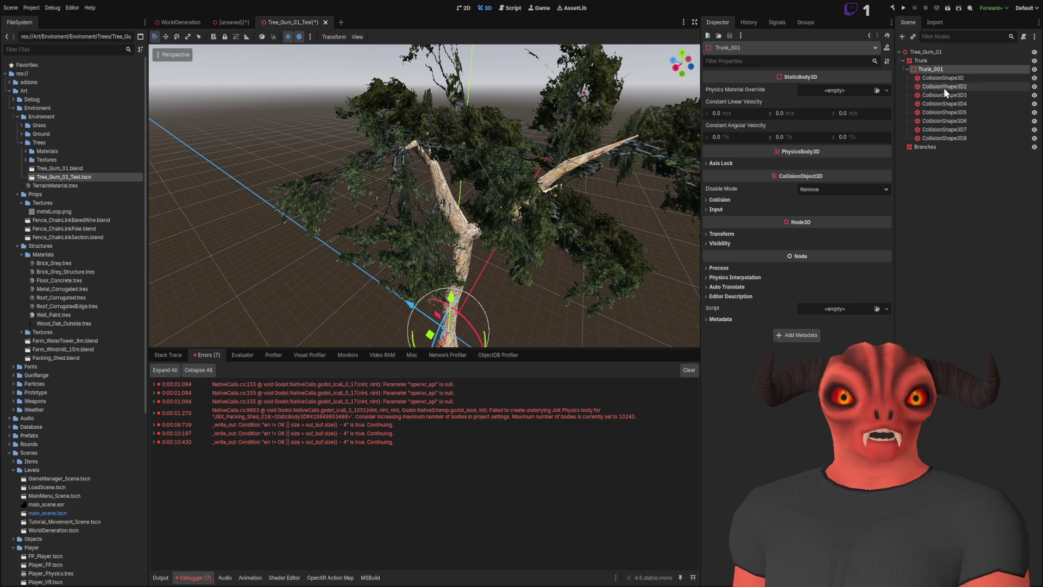
key(w)
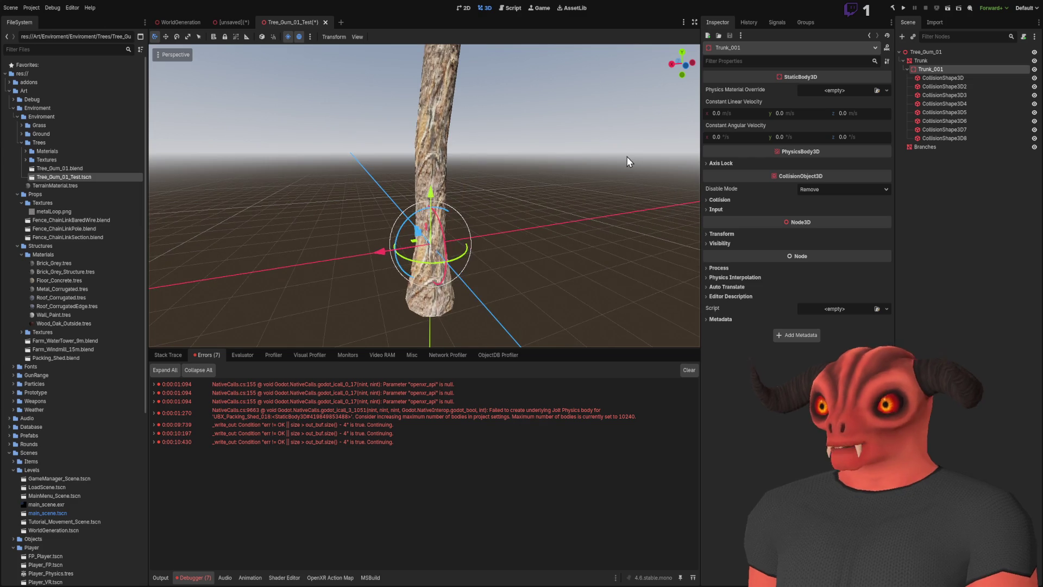
click(932, 146)
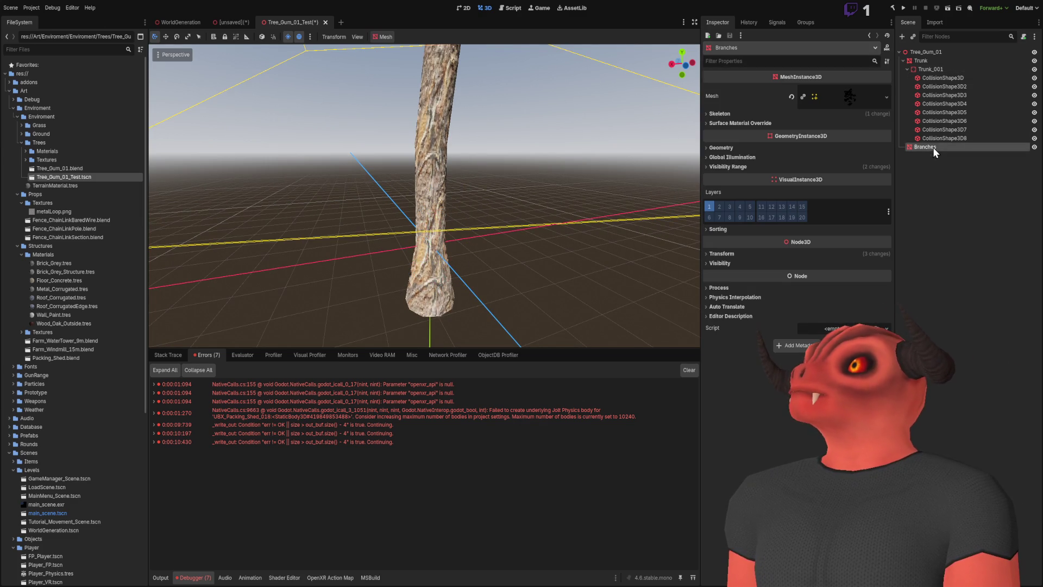
click(928, 51)
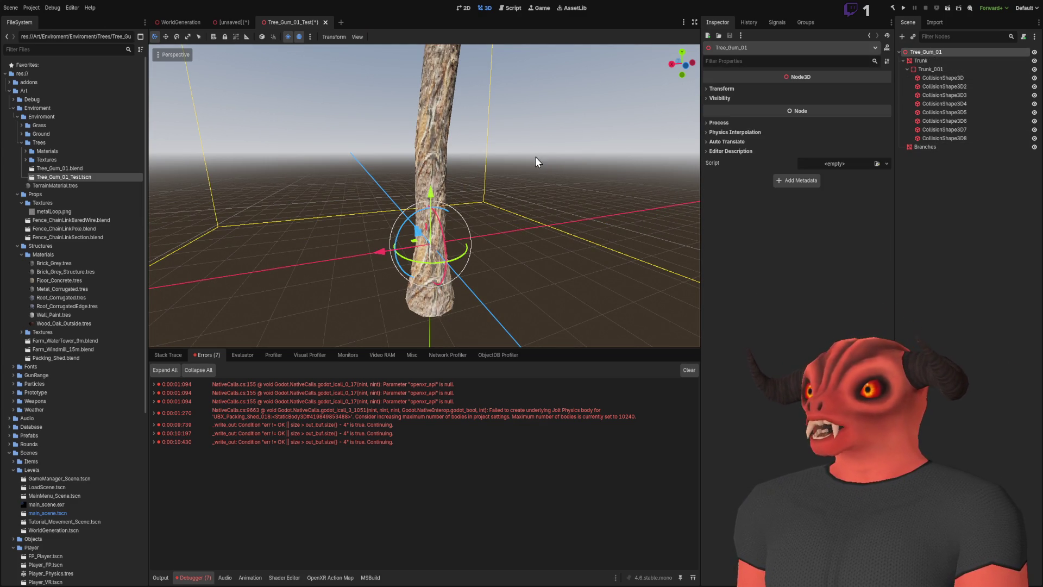
key(ctrl+s)
key(Escape)
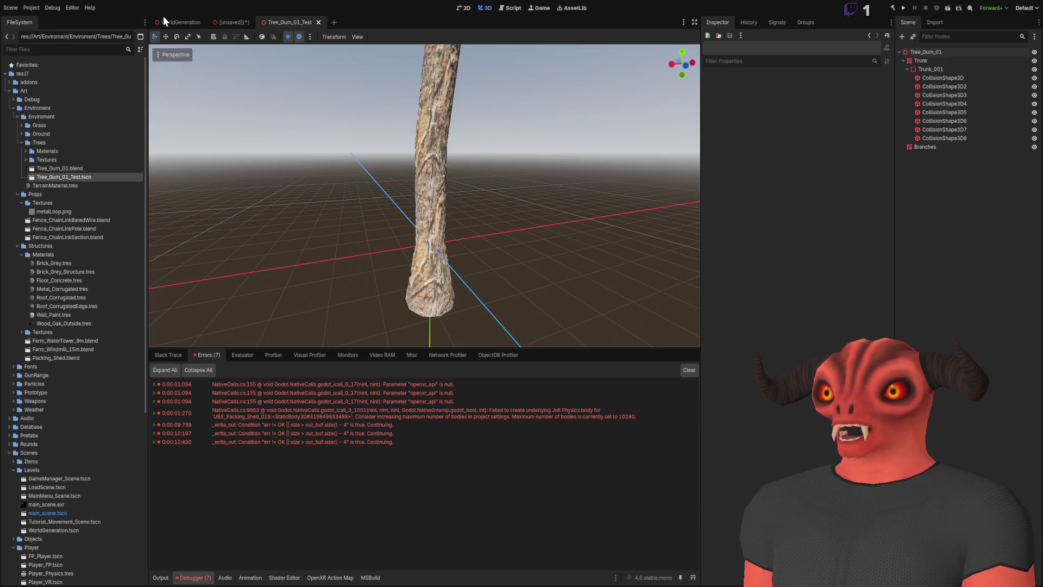
In WorldGeneration, check StressTester's Trees array, then run the project and stop it with F8
click(164, 22)
click(963, 243)
click(925, 137)
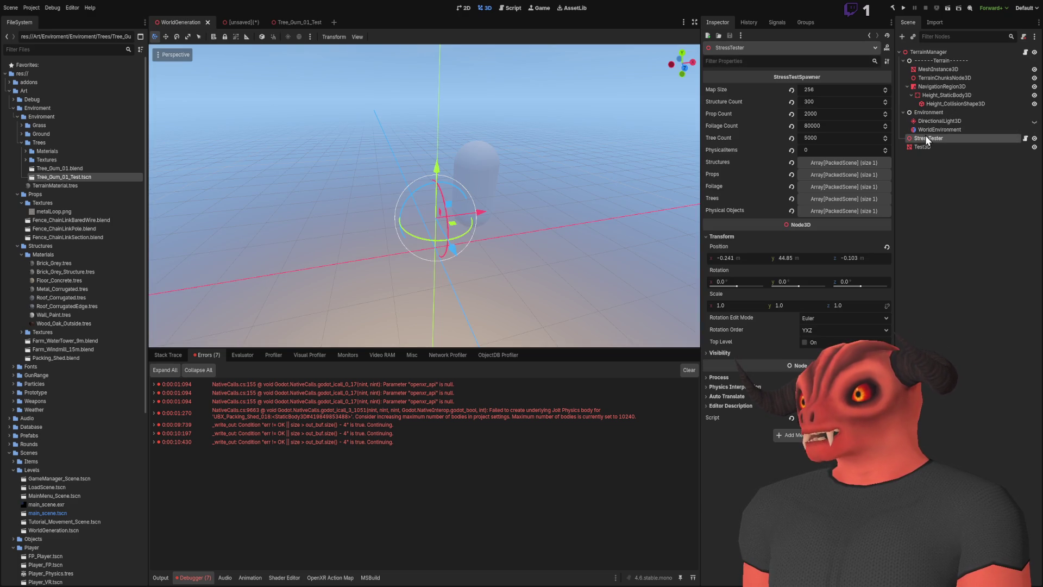
click(830, 198)
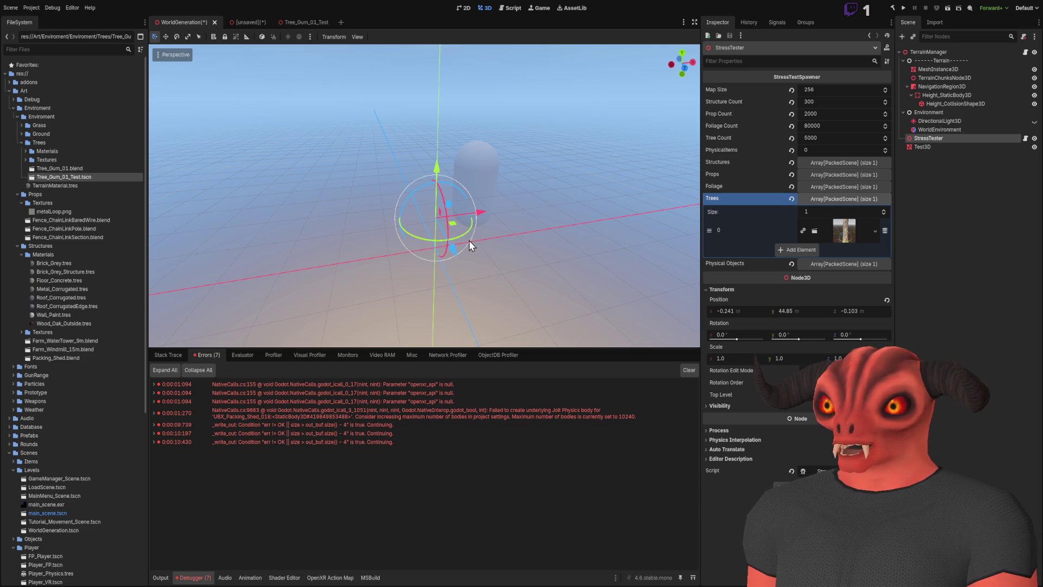
click(958, 192)
click(958, 8)
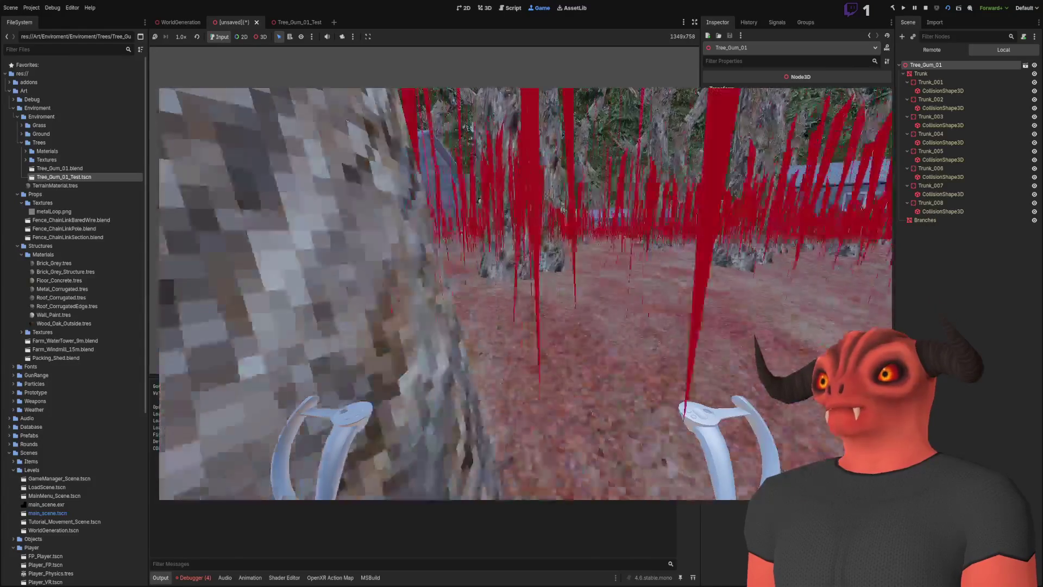
key(F8)
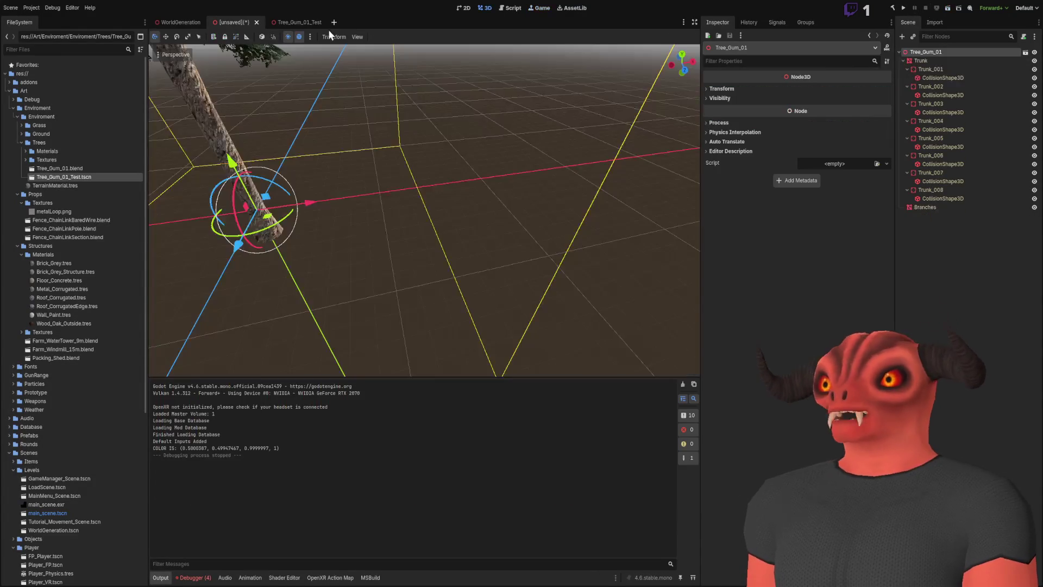
Close the unsaved scene without saving and Tree_Gum_01_Test, then run WorldGeneration with F6
click(257, 22)
click(231, 21)
click(275, 21)
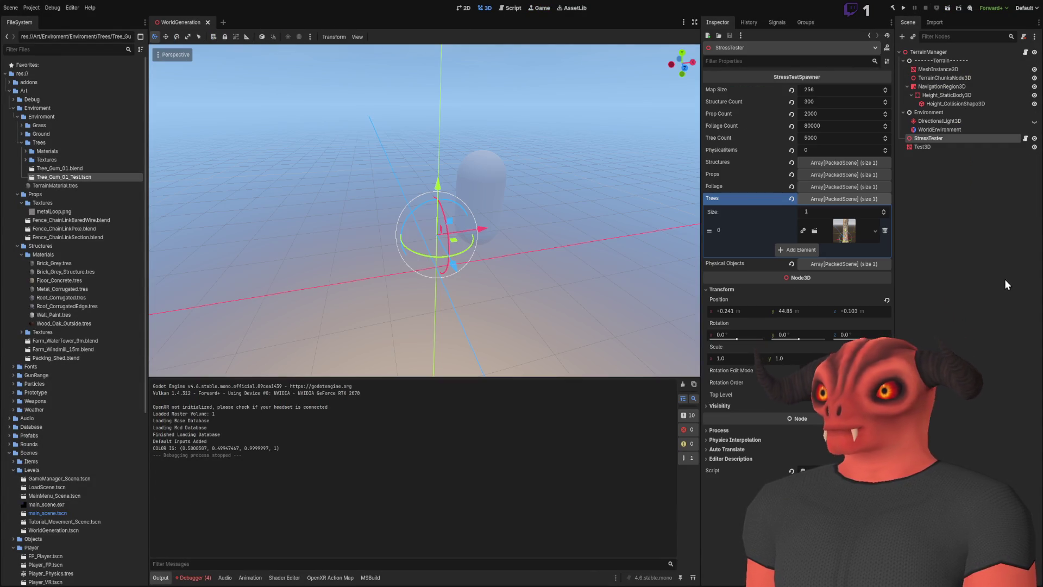
key(F6)
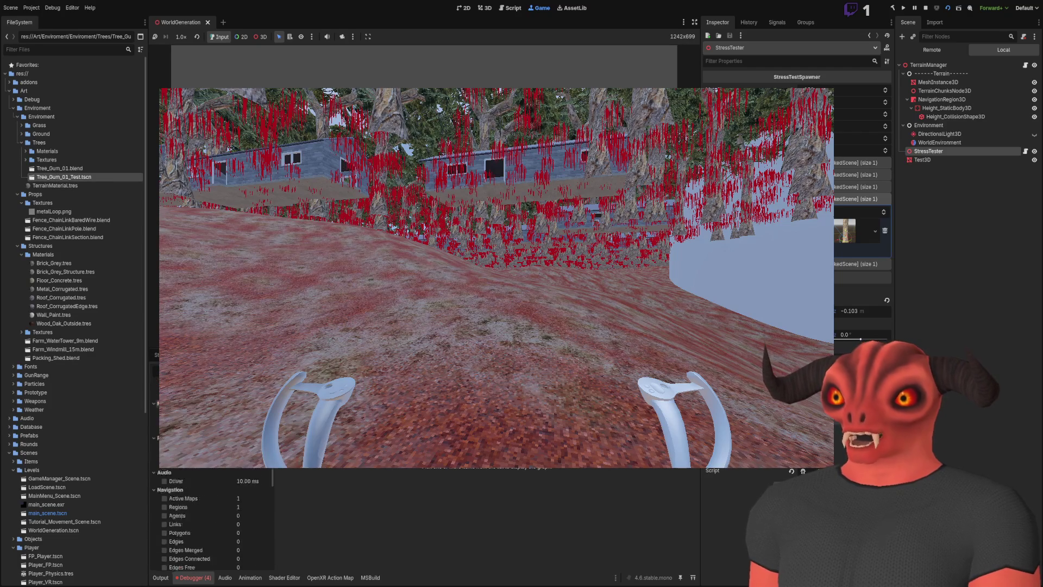
Review the Raster and Video monitors in the Debugger, then stop the running scene with F8
scroll(212, 521, up, 5)
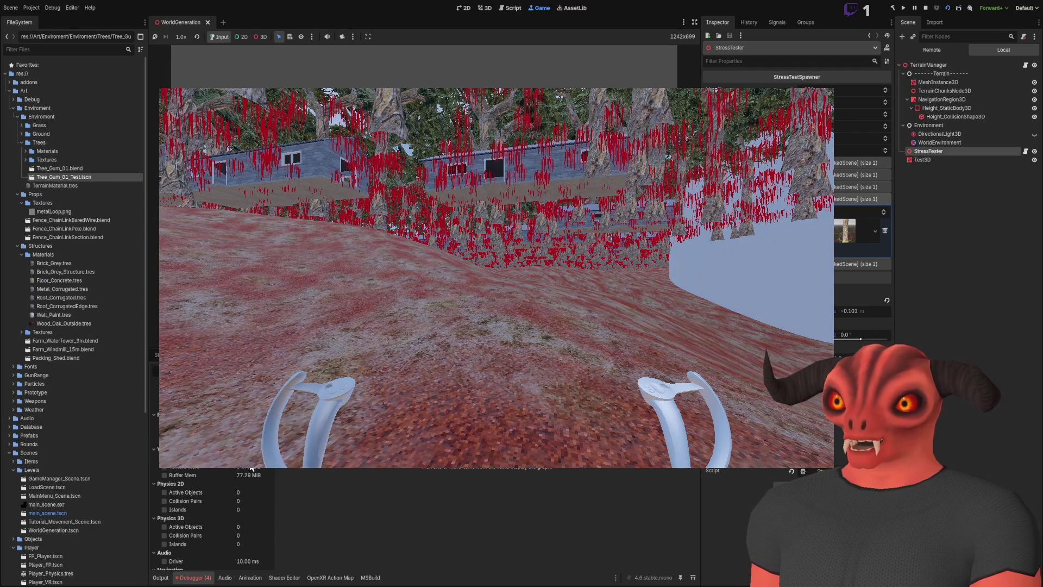
scroll(263, 468, up, 4)
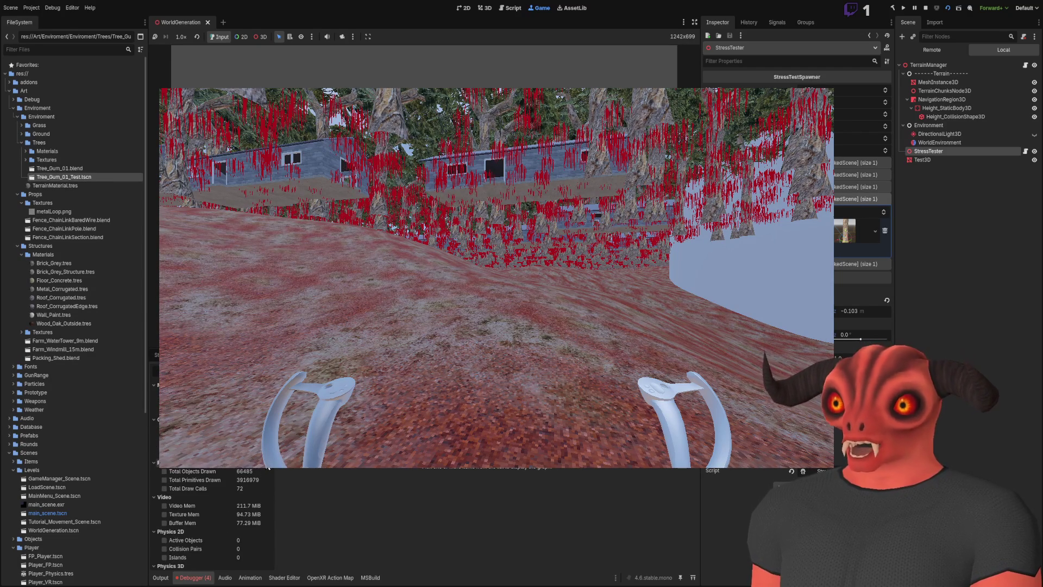
scroll(262, 469, up, 2)
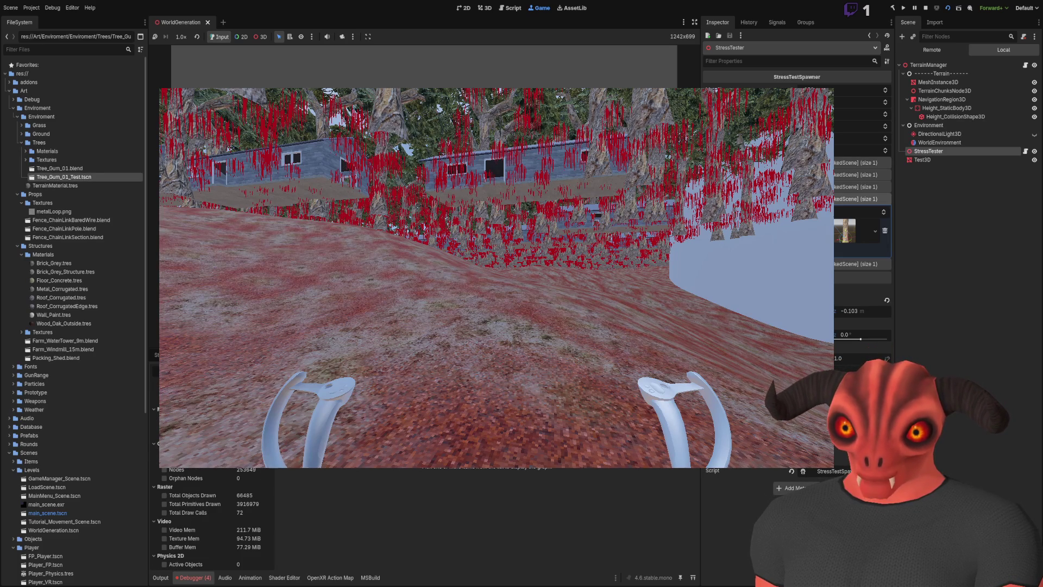
scroll(212, 516, up, 1)
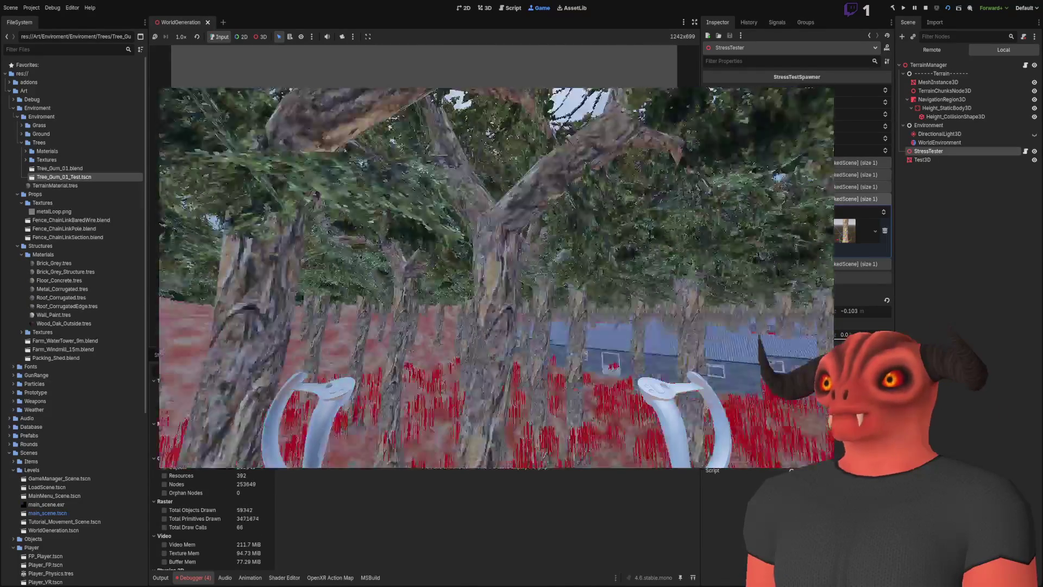
key(F8)
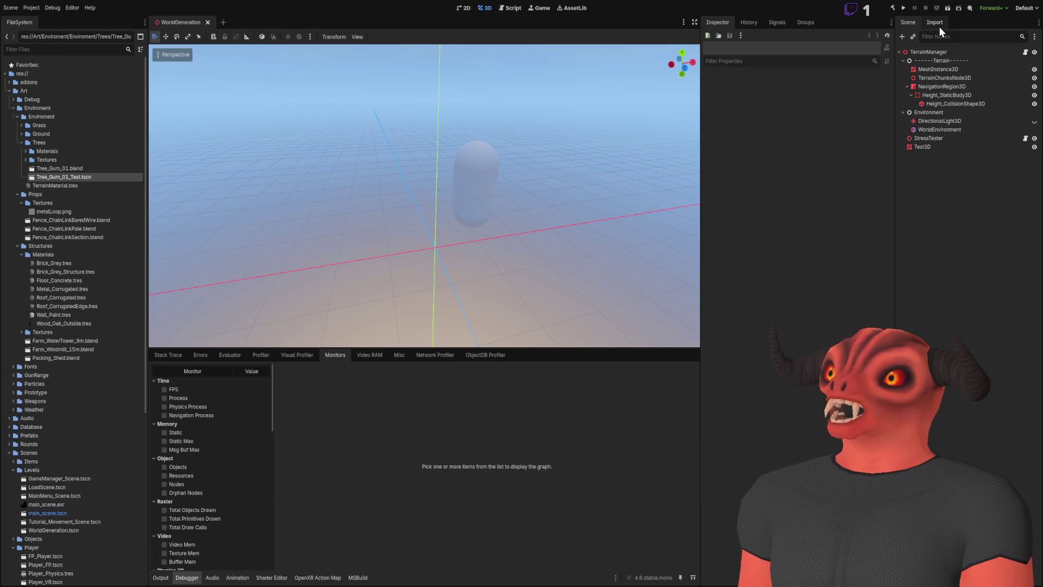
Rerun WorldGeneration and scroll the Monitors to track objects drawn and video memory
click(947, 8)
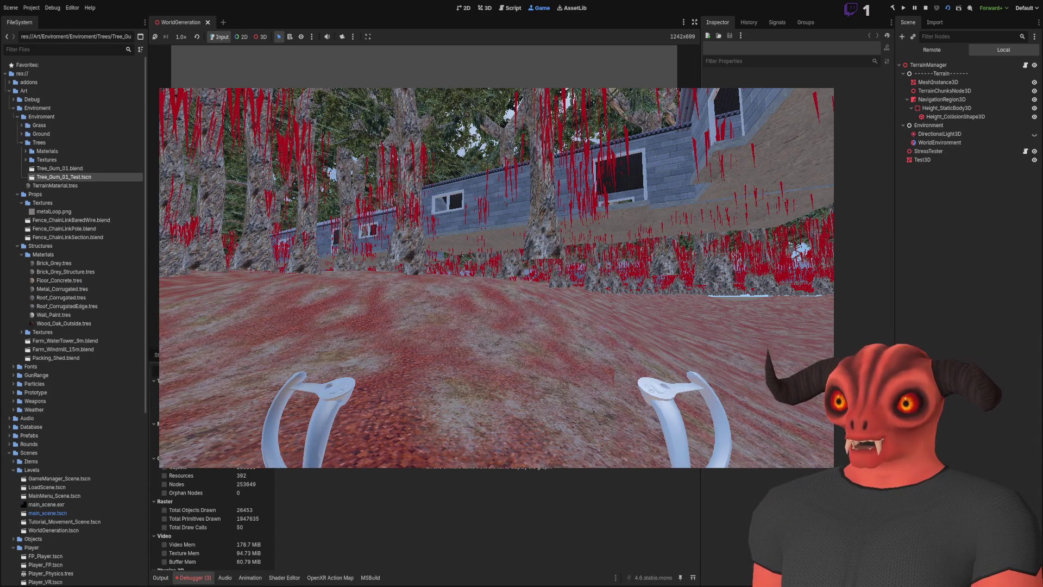
scroll(239, 476, down, 3)
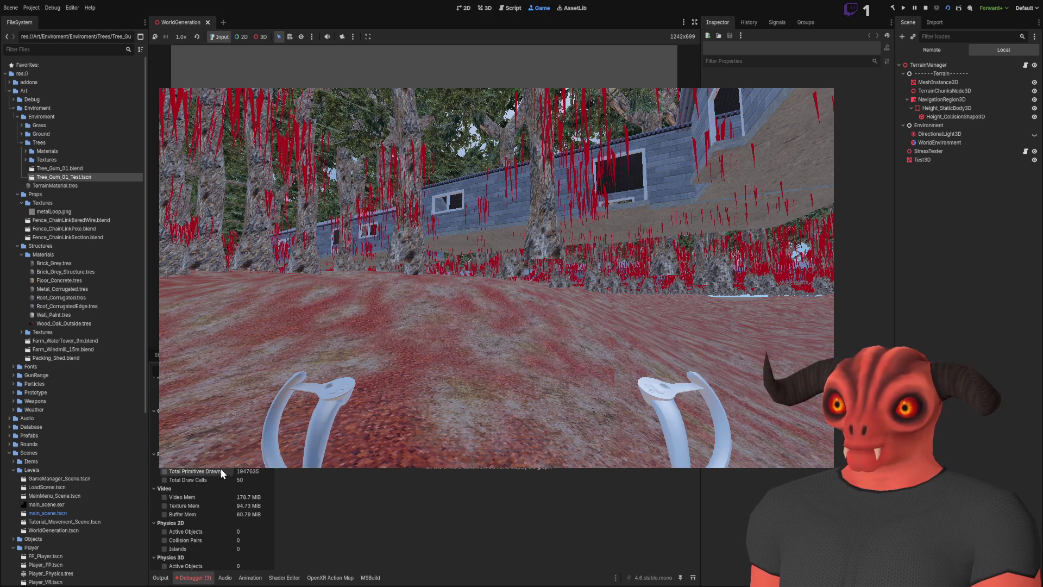
scroll(221, 469, up, 3)
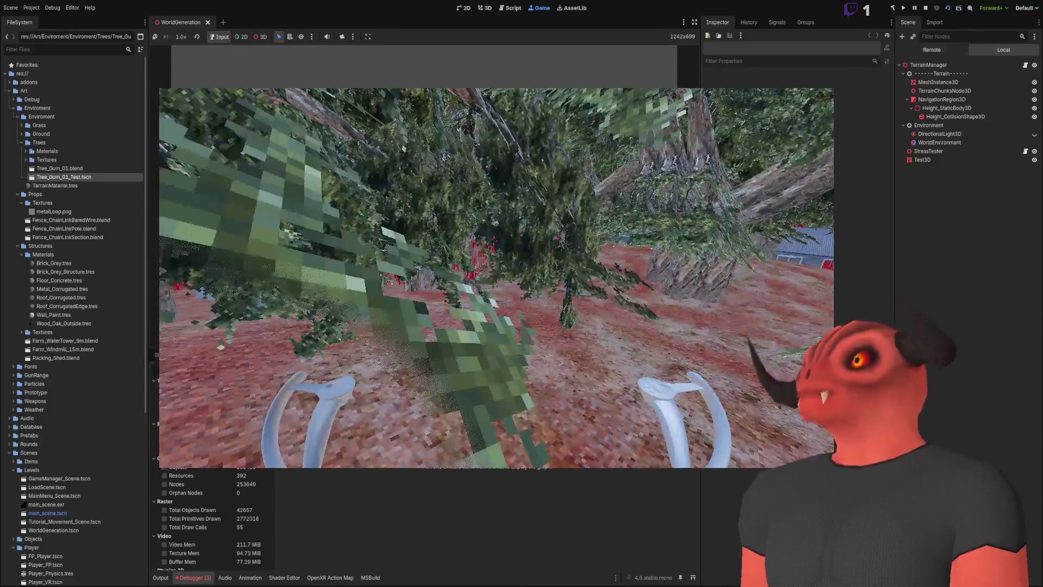
Widen the Scene dock and toggle Local/Remote, ending on the running game's remote node tree
click(951, 53)
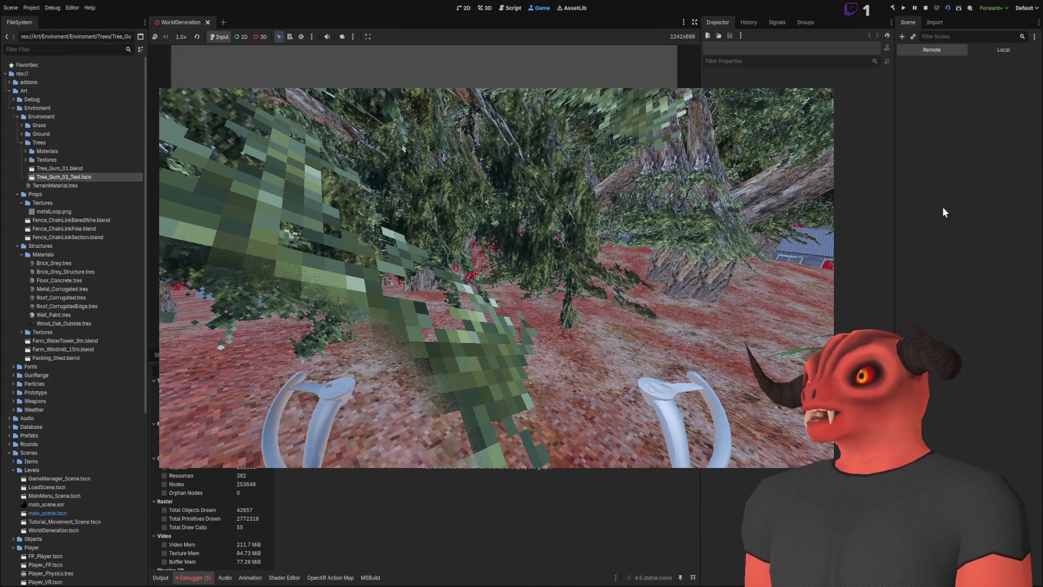
drag(894, 174, 867, 174)
click(933, 50)
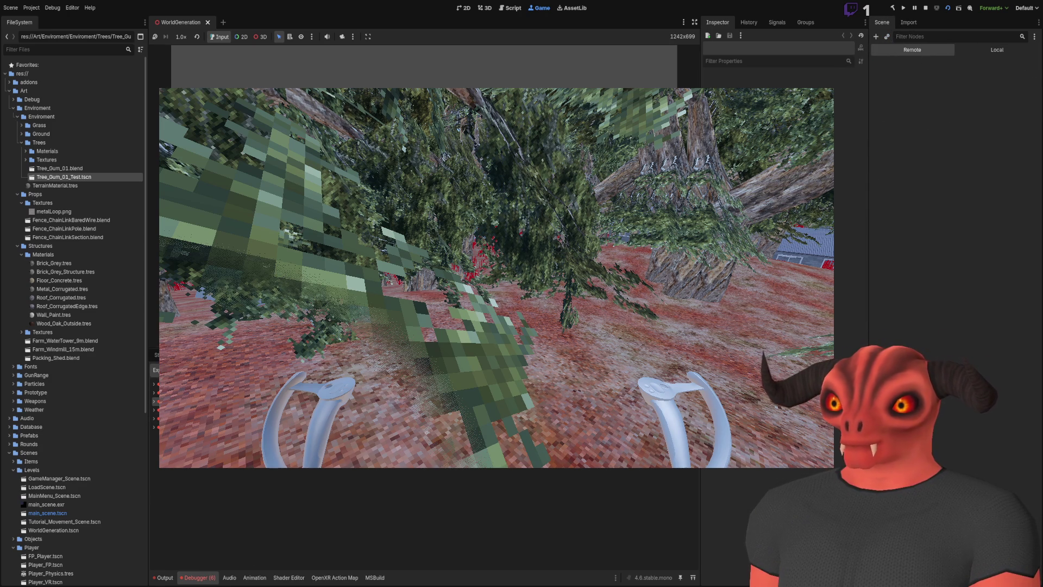
click(971, 54)
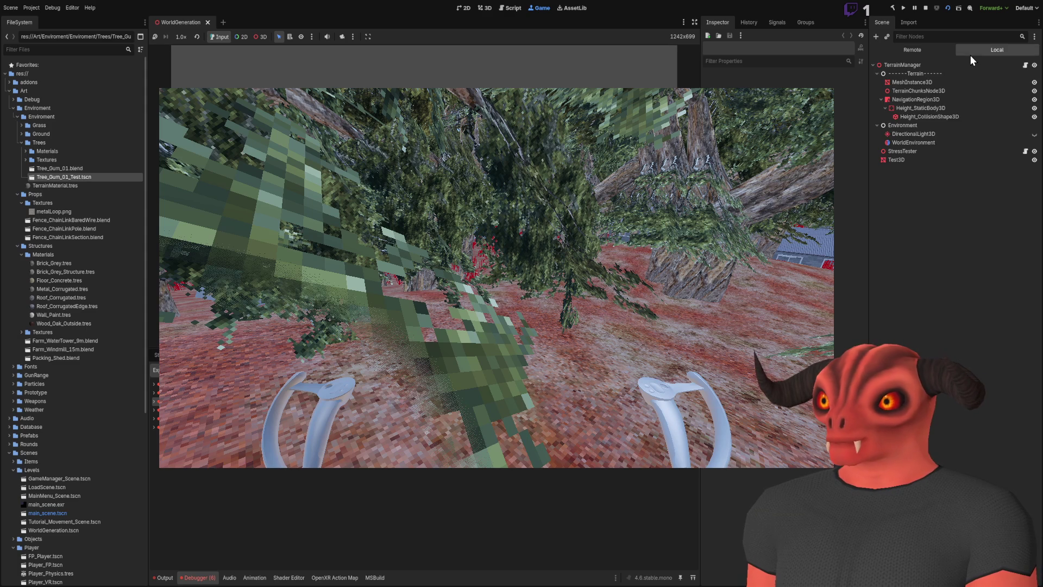
click(911, 56)
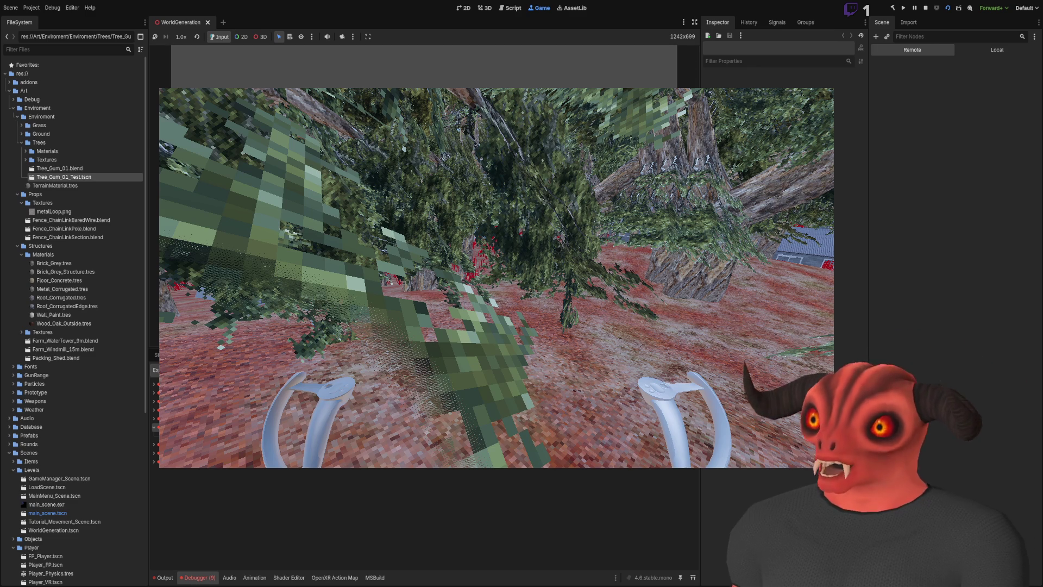
Stop the game and select StressTester to view Tree Count 5000 and Prop Count 2000
click(926, 9)
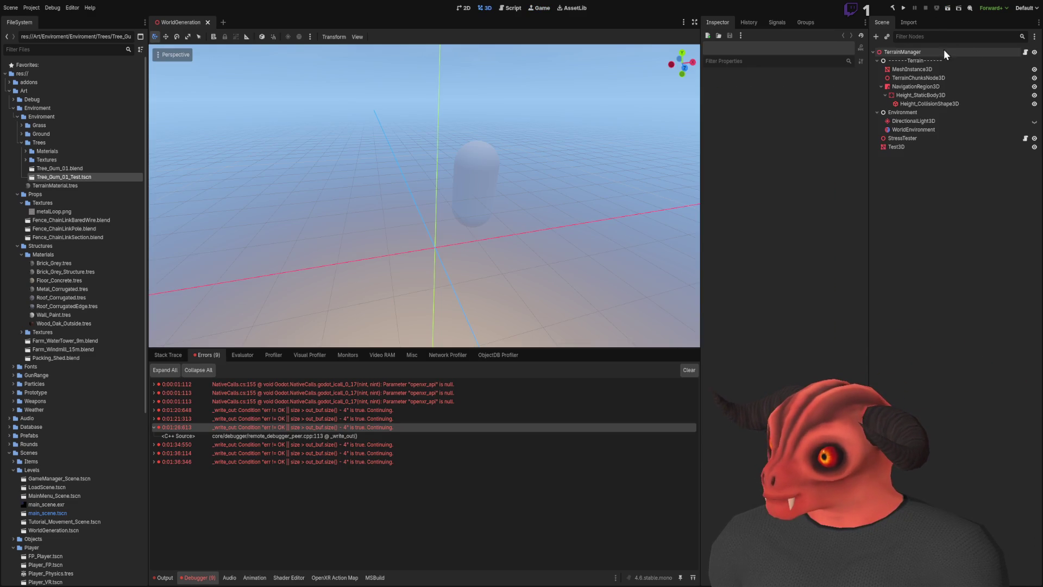
click(918, 140)
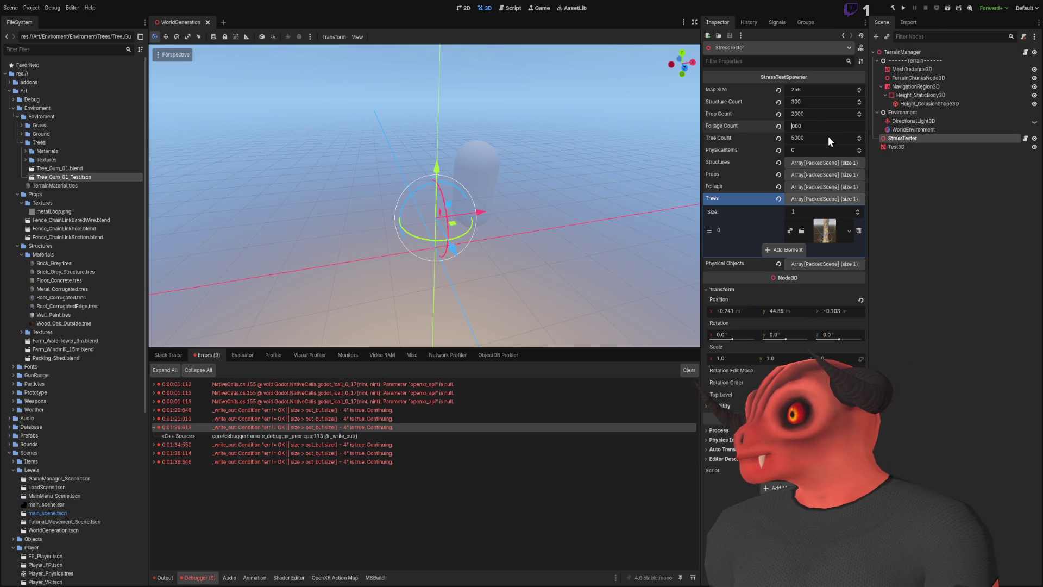
Relaunch the WorldGeneration scene with Run Current Scene
click(948, 8)
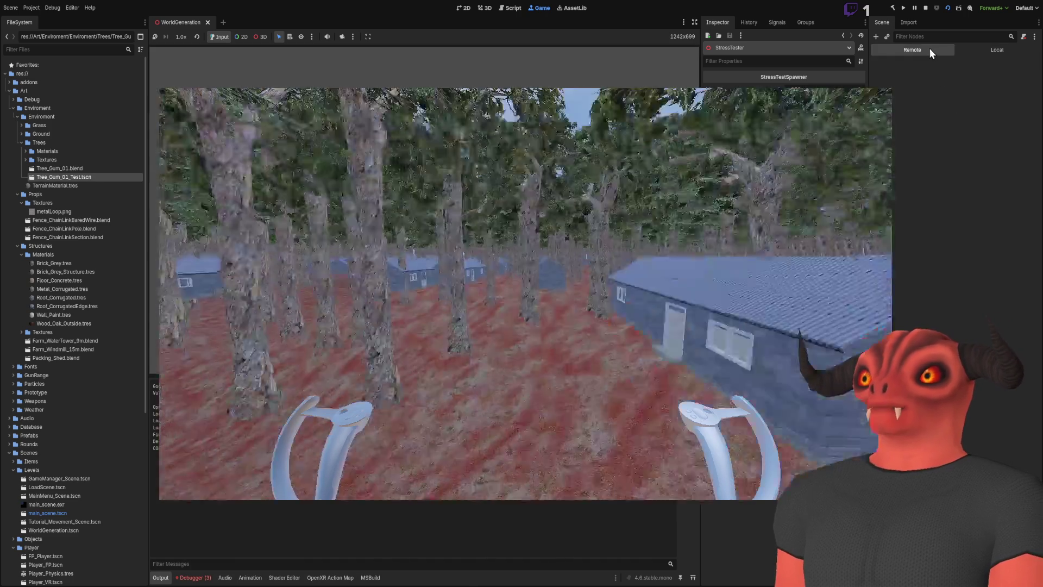
Show the remote scene tree and the Debugger panel, and expand TerrainManager's spawned children
click(931, 49)
click(187, 578)
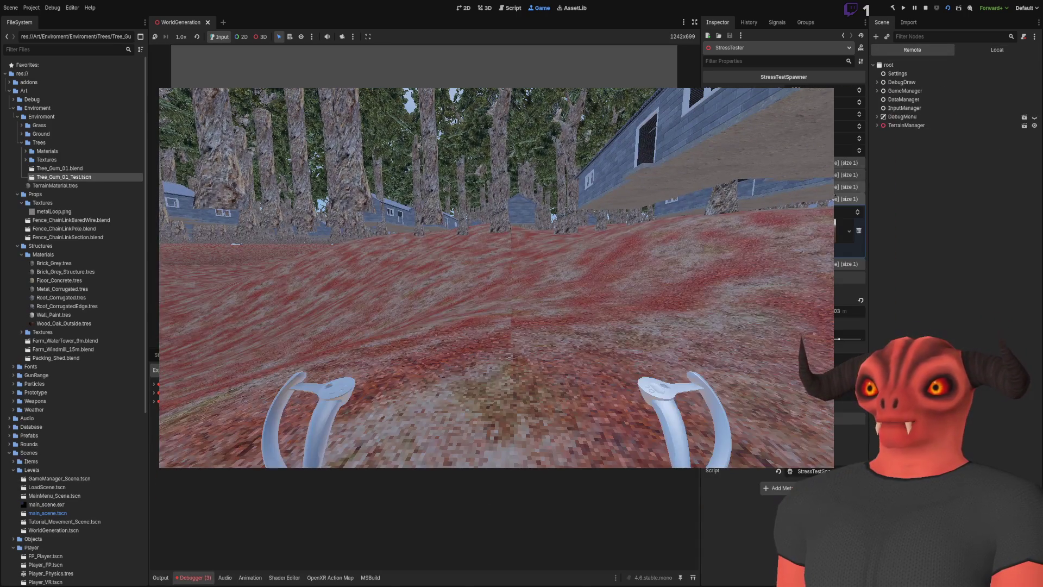
click(875, 126)
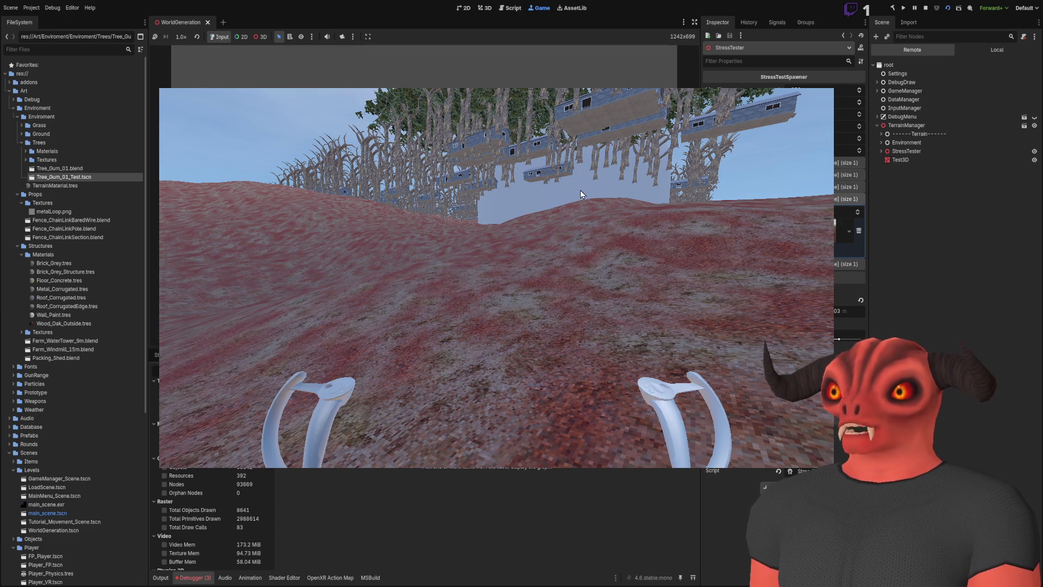
key(alt+Tab)
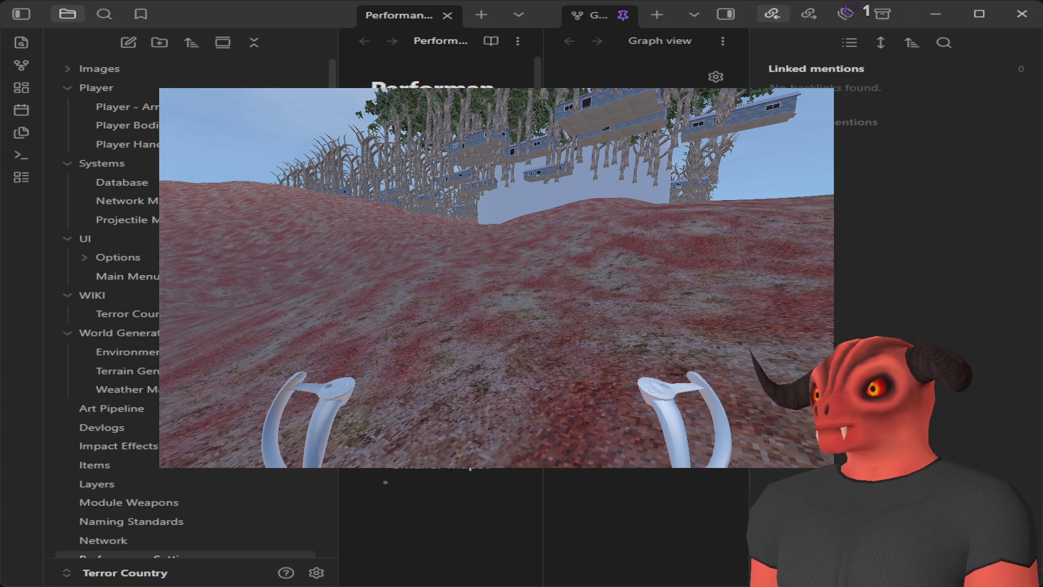
Maximize the Obsidian window on the Performance Settings note, then return to Godot
click(978, 14)
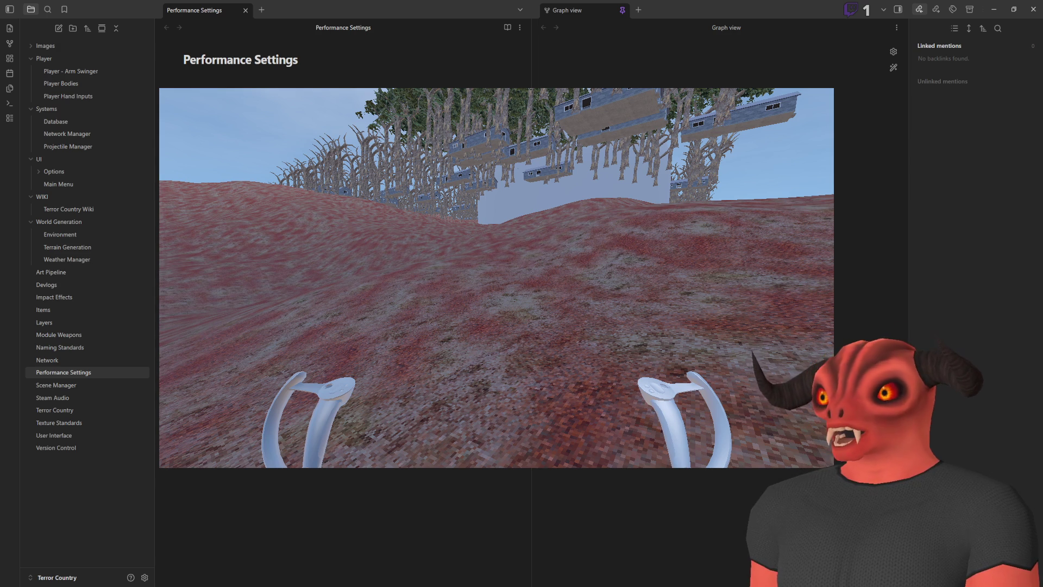
key(alt+Tab)
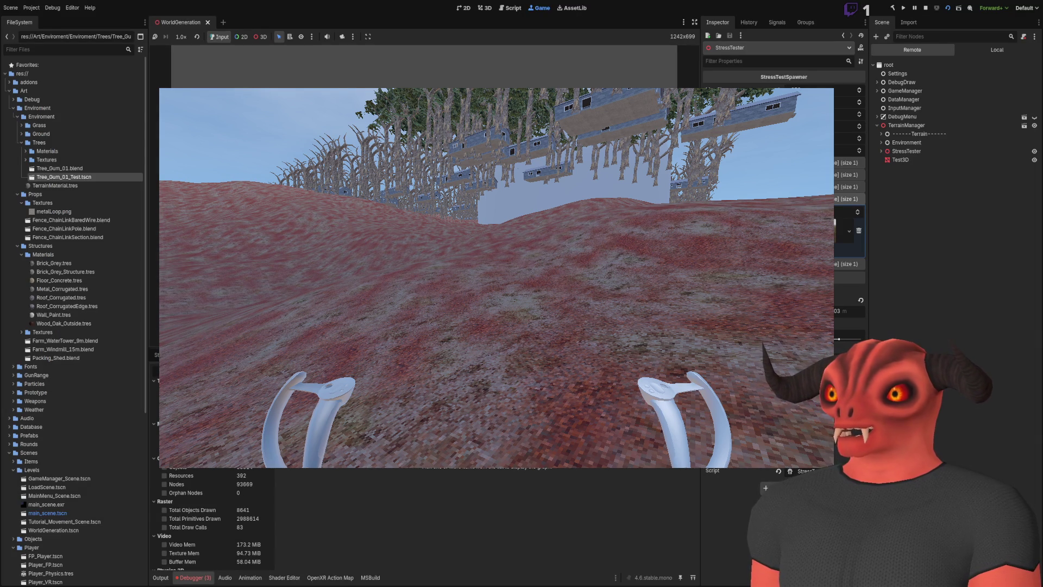
Graph the Physics 3D Islands, Active Objects and Collision Pairs monitors in the Debugger
scroll(212, 516, down, 5)
scroll(212, 516, up, 5)
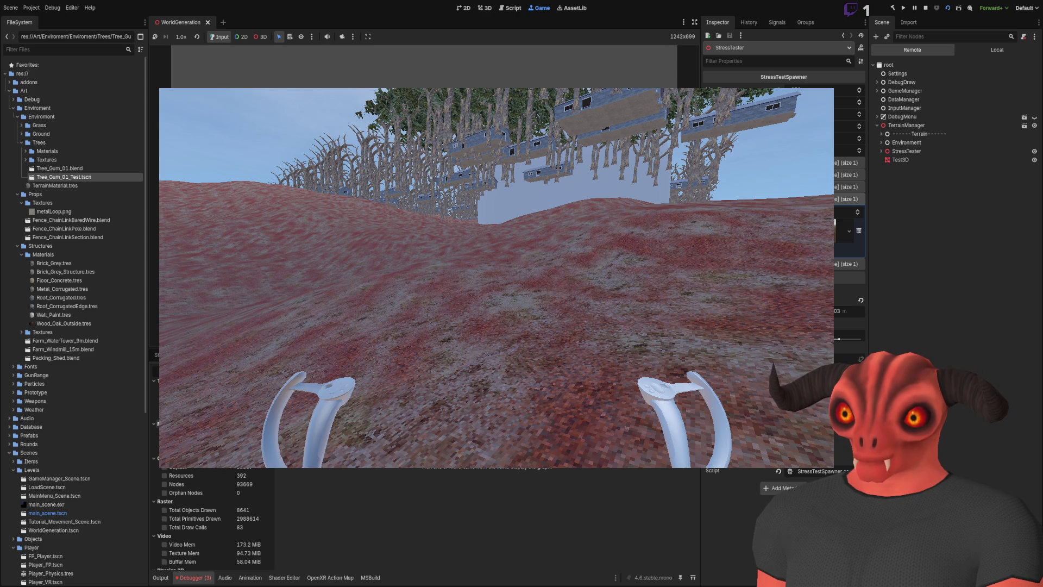
scroll(212, 517, down, 5)
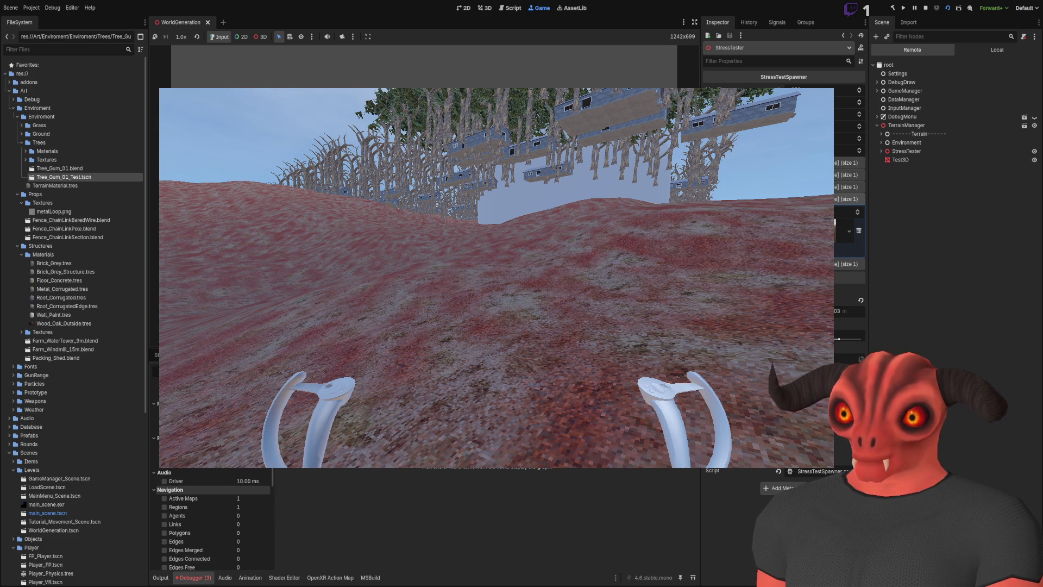
scroll(178, 492, up, 3)
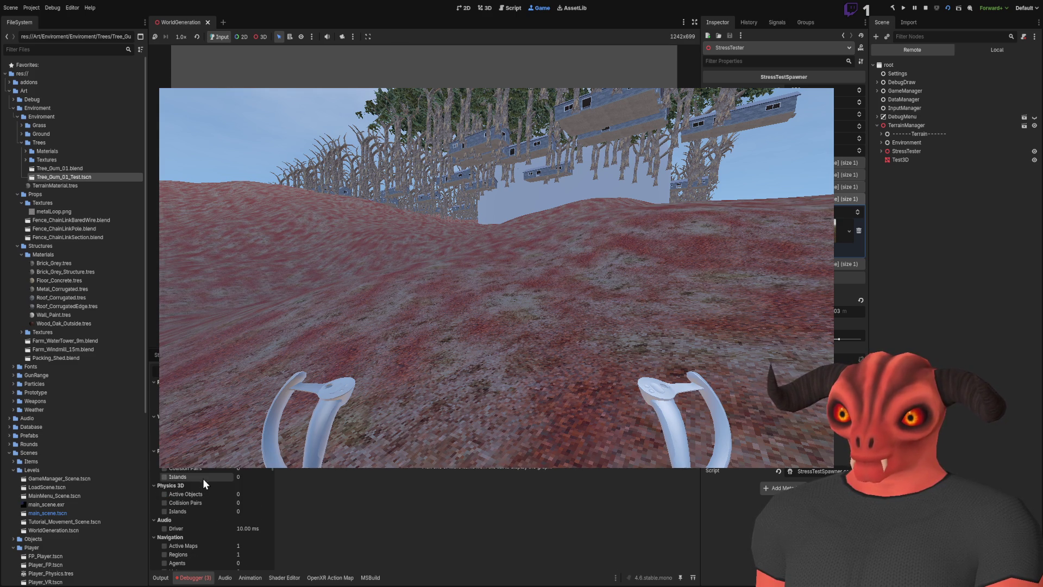
scroll(204, 521, up, 2)
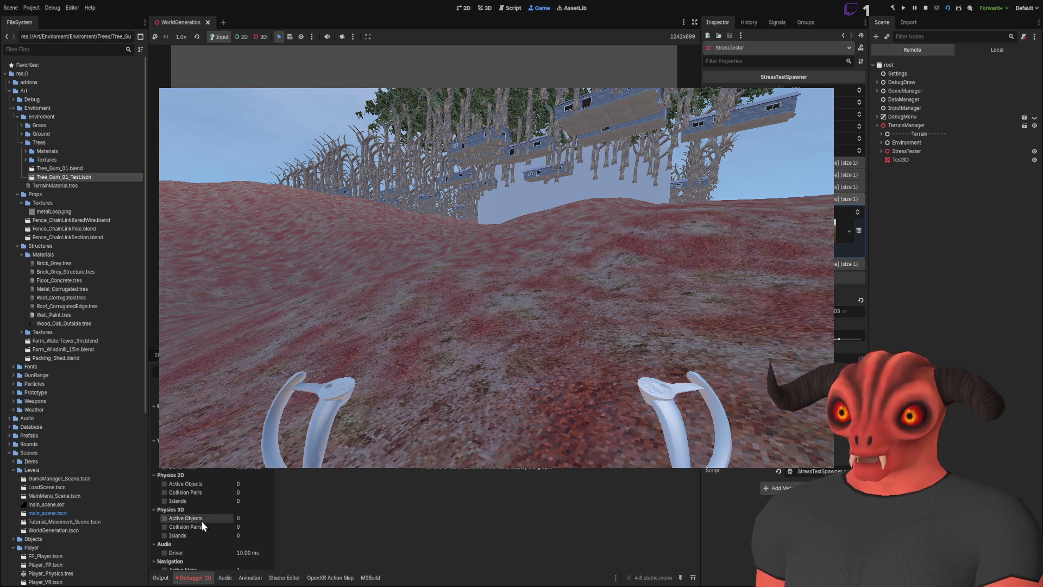
click(189, 511)
click(187, 512)
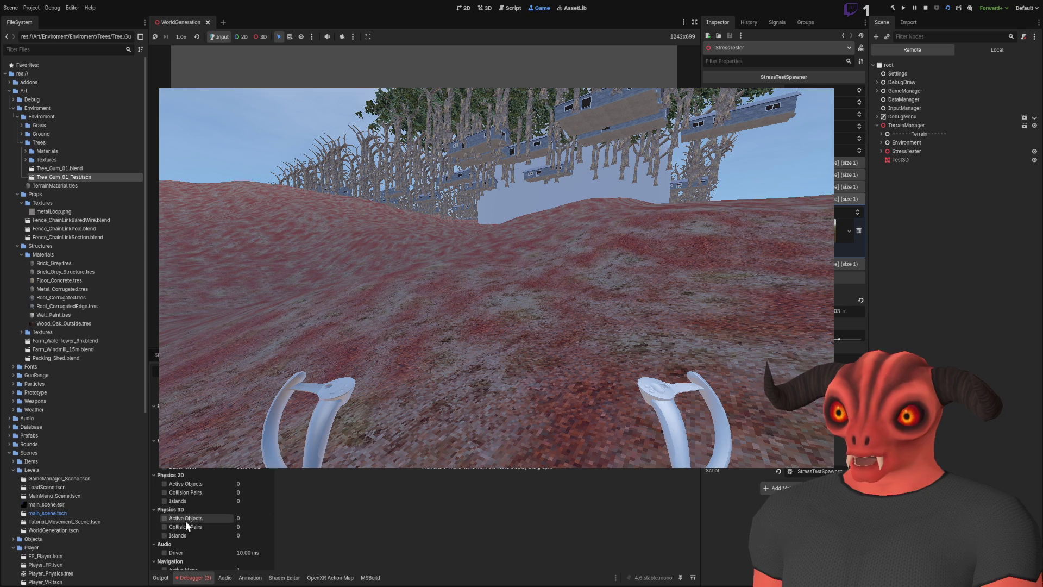
click(184, 534)
click(184, 527)
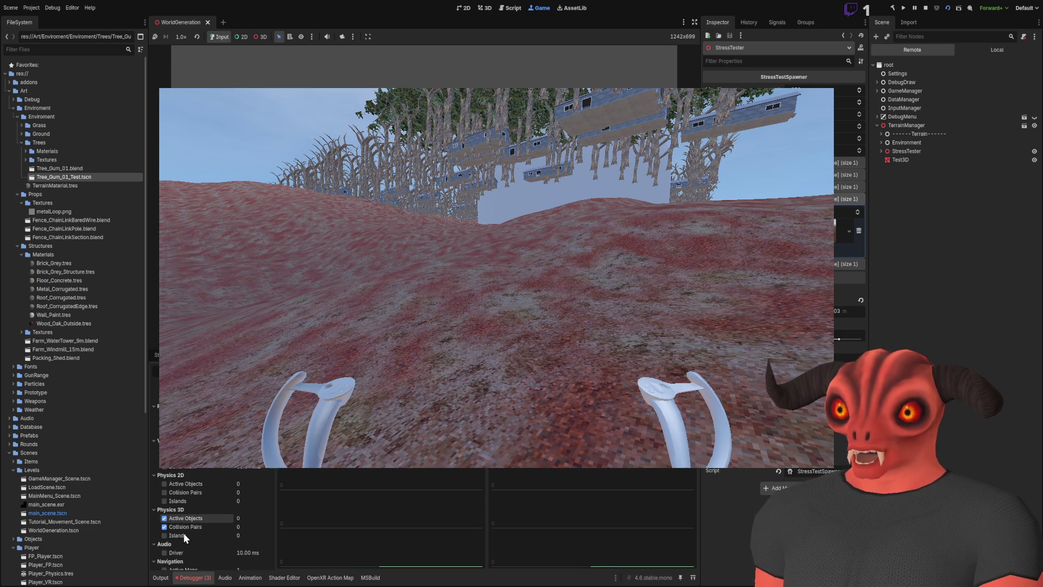
click(184, 518)
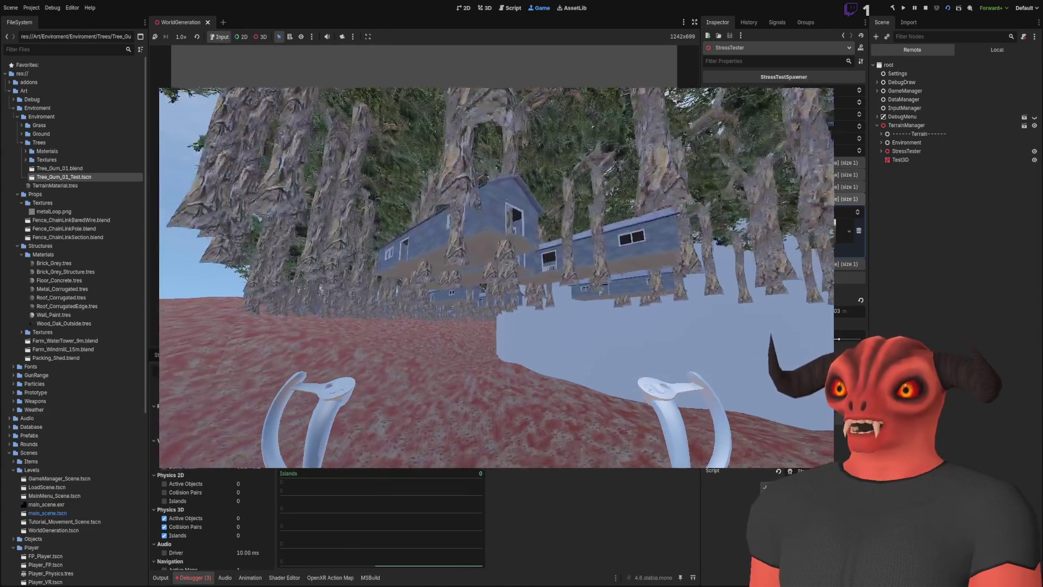
Graph the Objects, Total Draw Calls and Video Mem monitors, reading 72 calls and 173.2 MB
scroll(239, 471, up, 3)
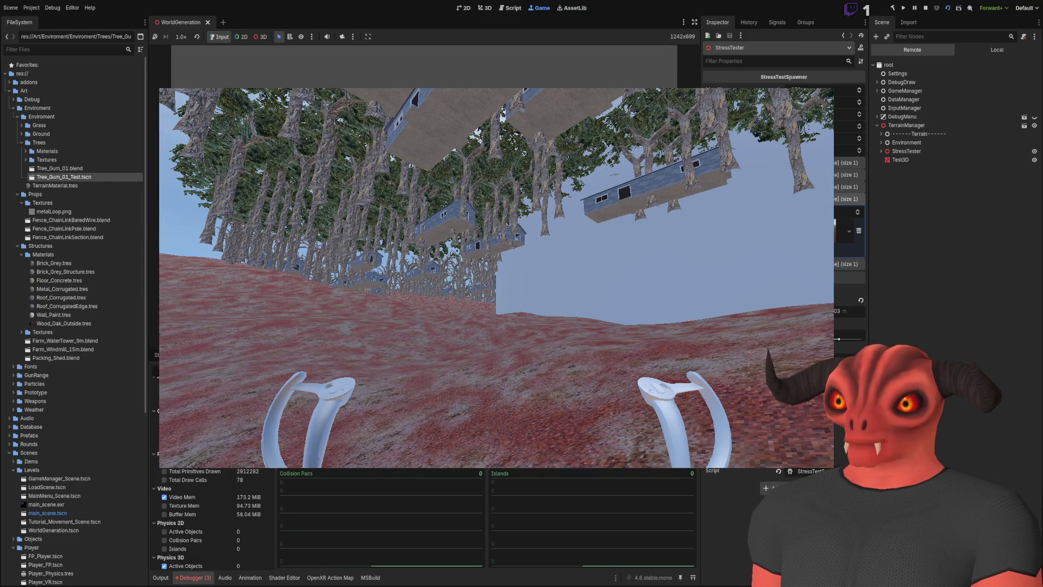
scroll(221, 467, up, 2)
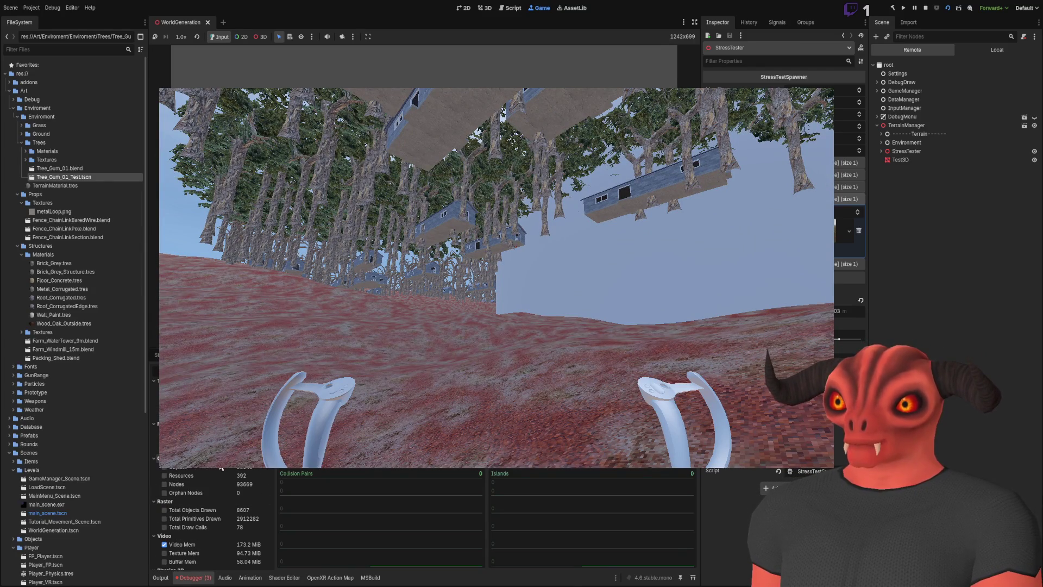
click(163, 467)
click(161, 468)
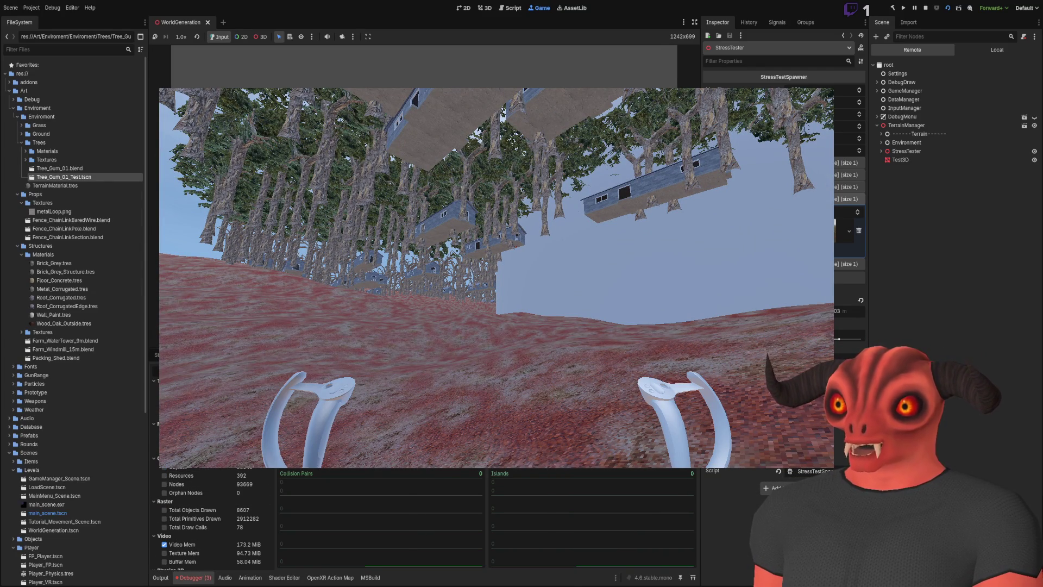
click(163, 468)
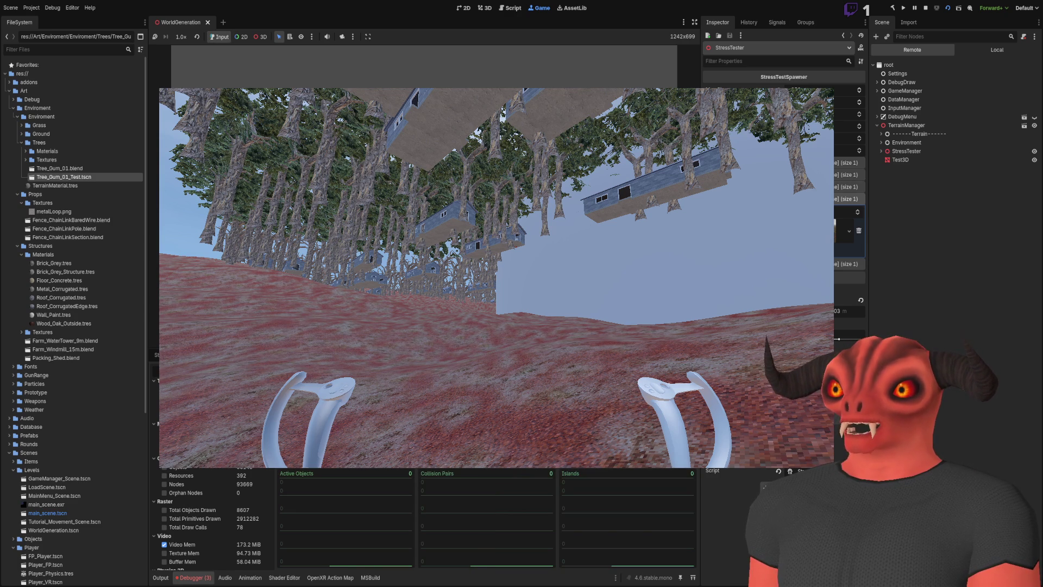
scroll(212, 519, down, 5)
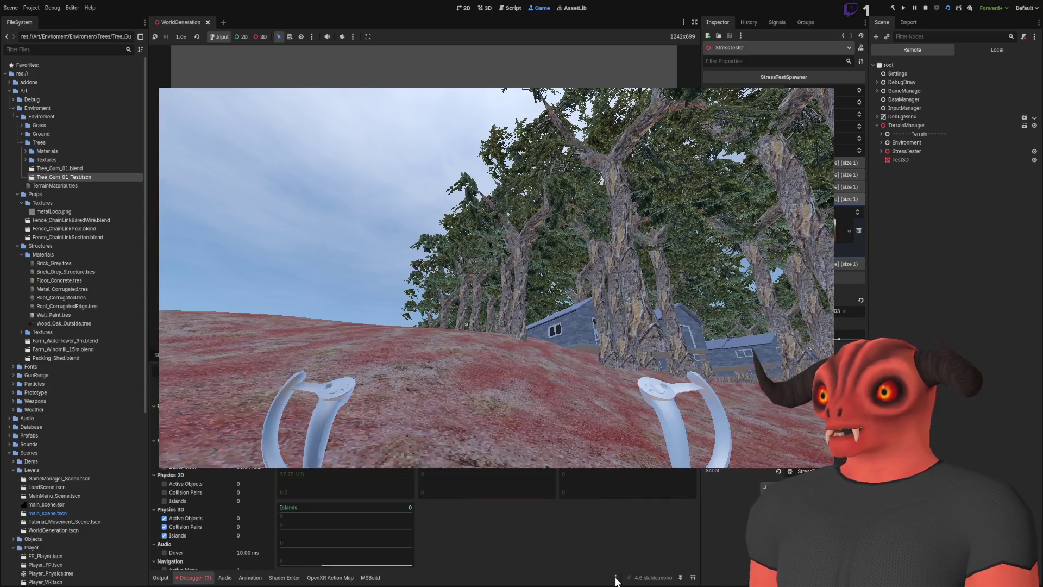
scroll(225, 469, up, 5)
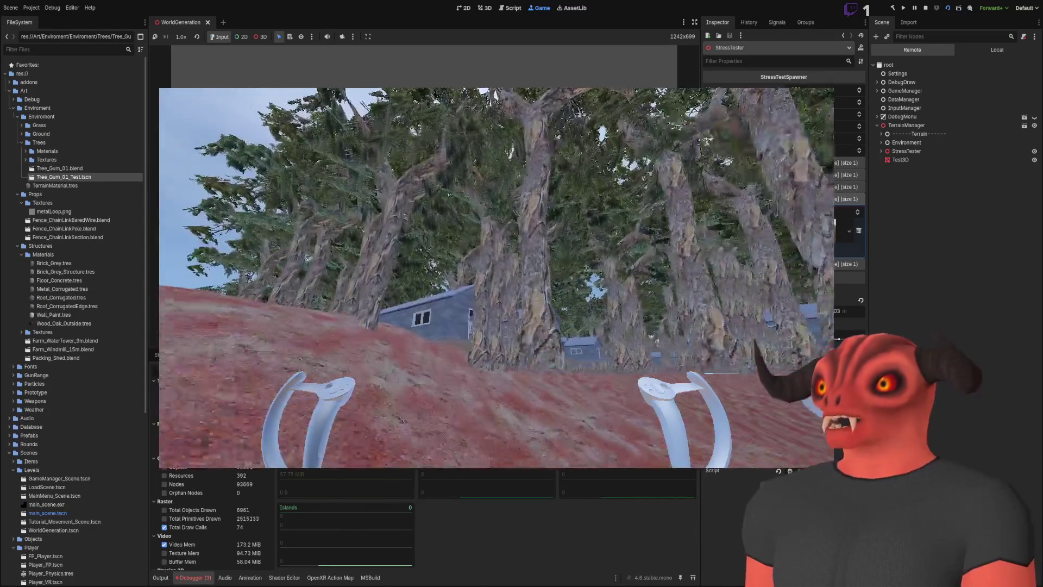
scroll(212, 519, down, 5)
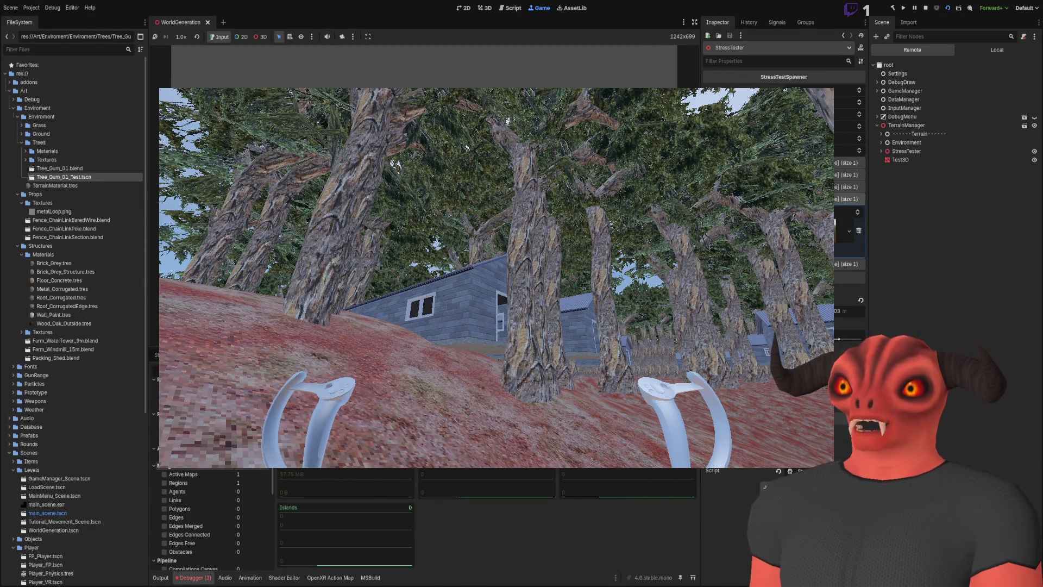
scroll(212, 519, down, 1)
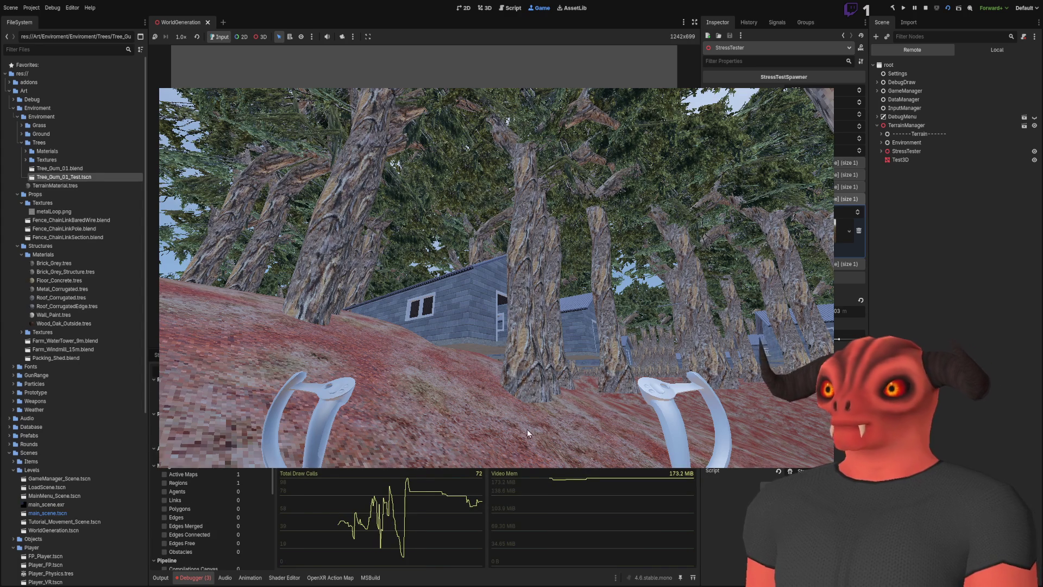
Fly forward through the forest watching the monitors, then delete 'Settings' from the Obsidian note title
key(w)
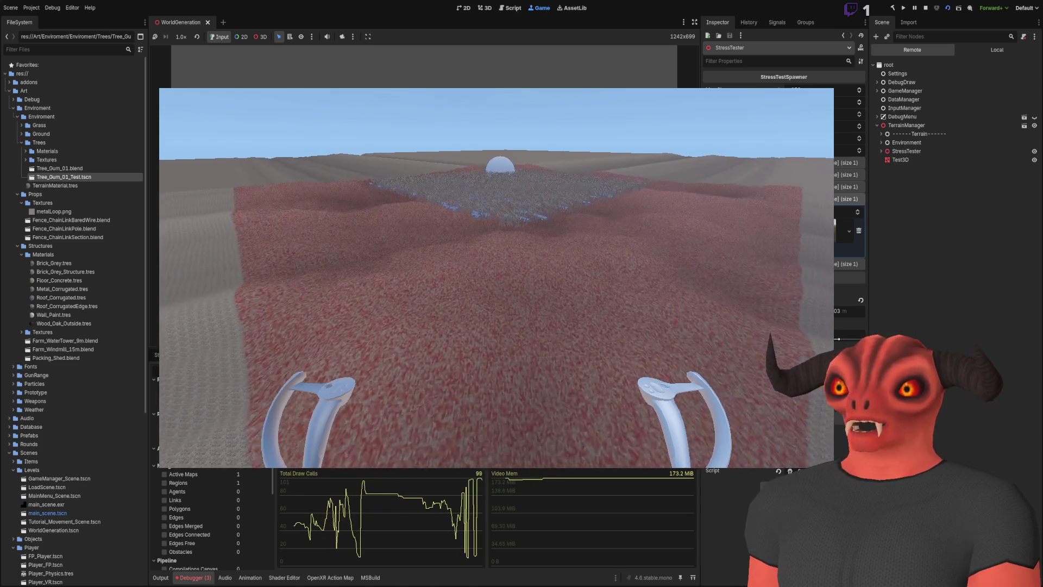
scroll(215, 519, up, 3)
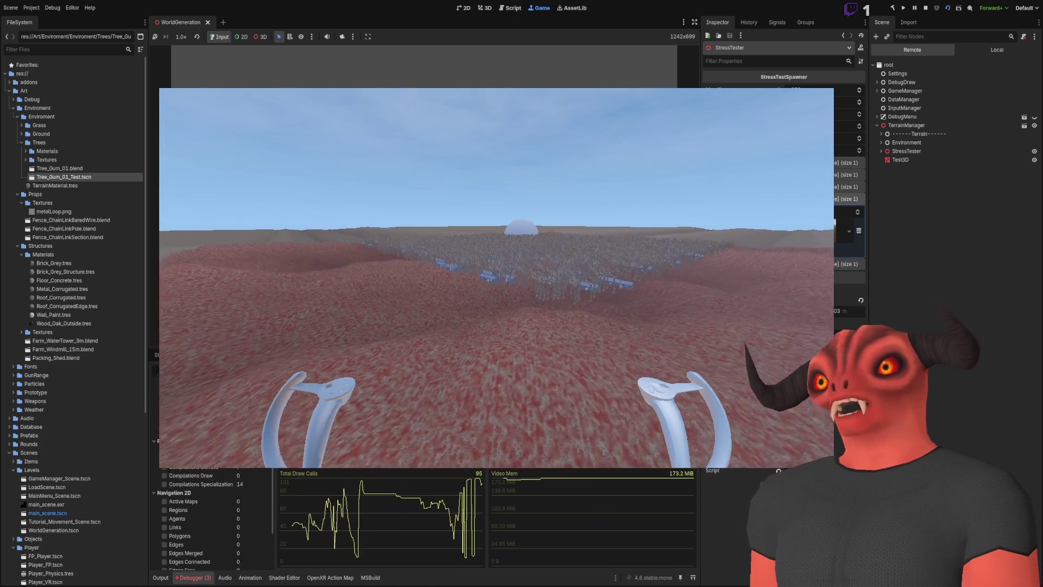
scroll(215, 519, up, 2)
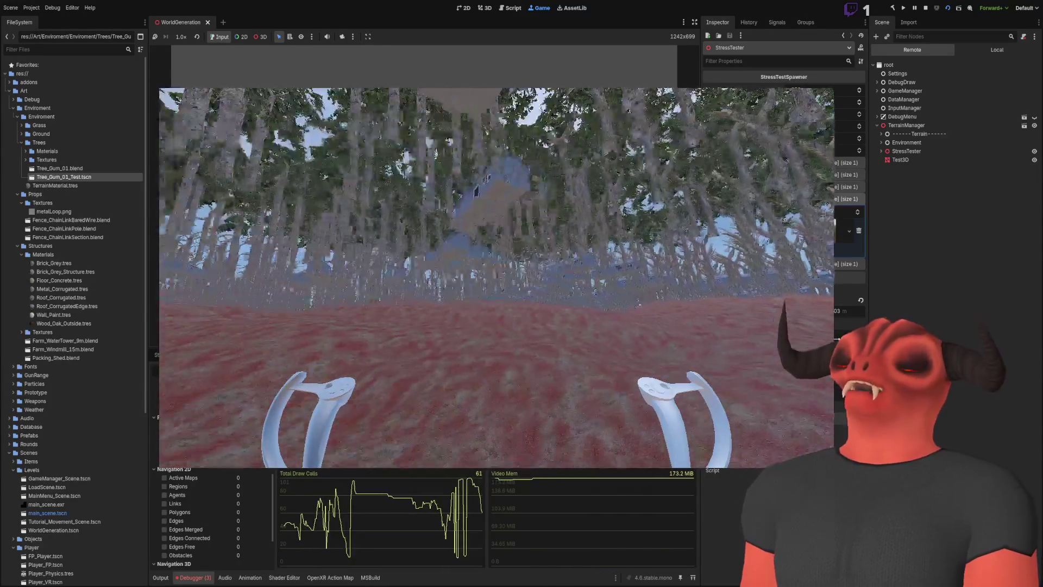
key(alt+Tab)
key(ctrl+BackSpace)
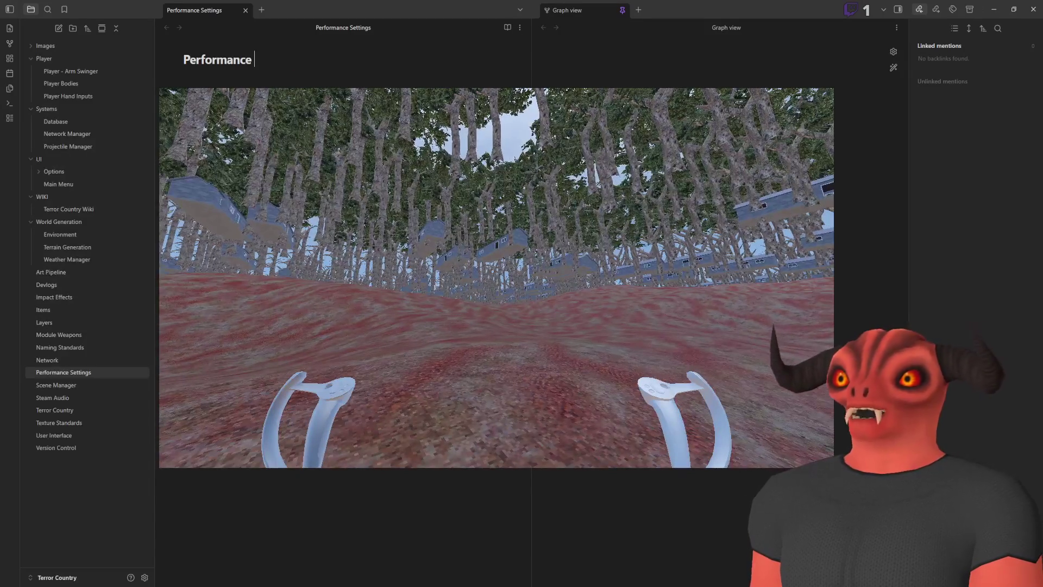
Commit the note title as 'Performance' and return to the running Godot stress test
click(273, 80)
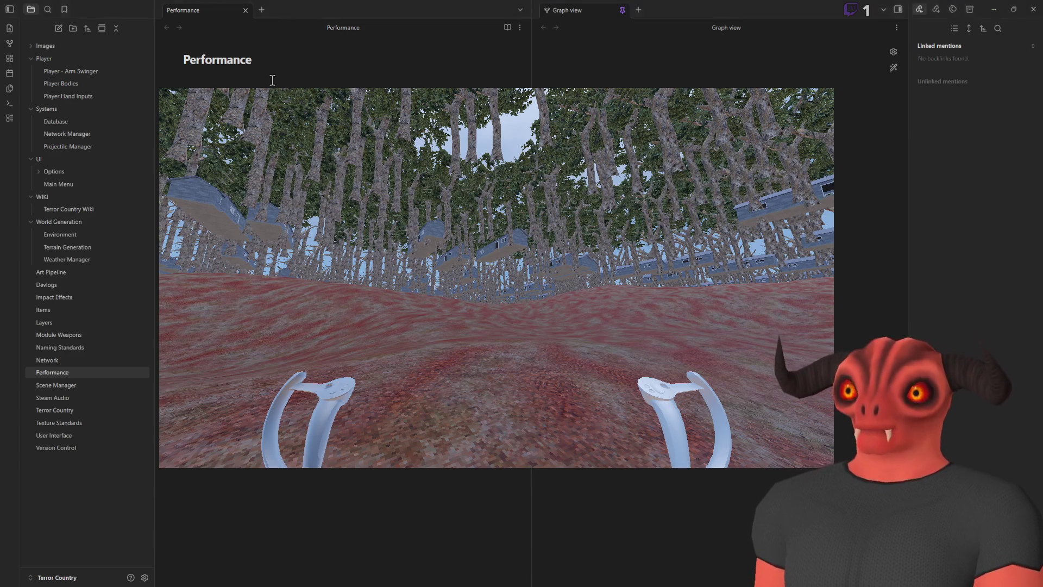
key(alt+Tab)
key(alt+Tab)
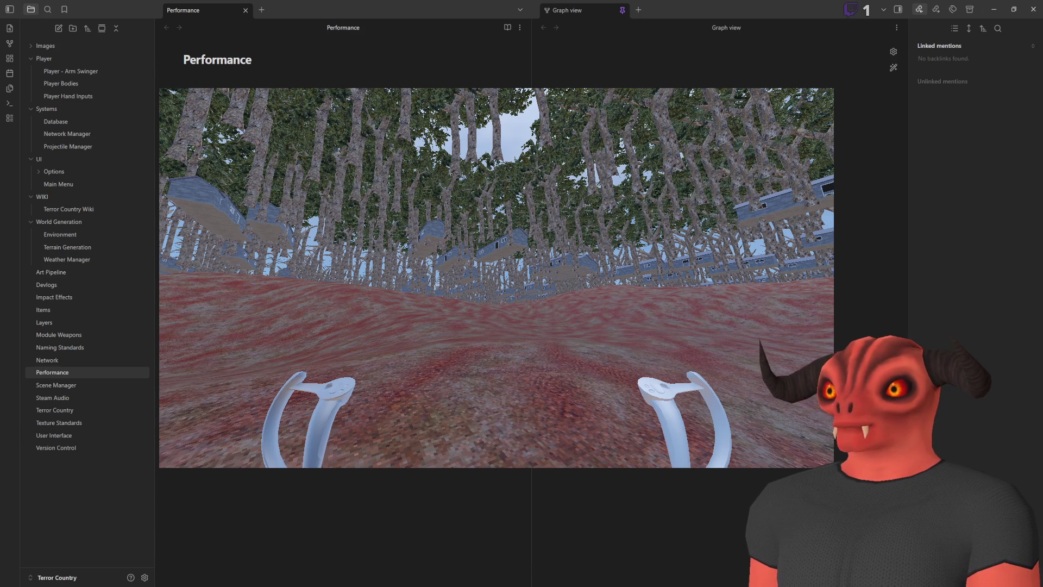
key(alt+Tab)
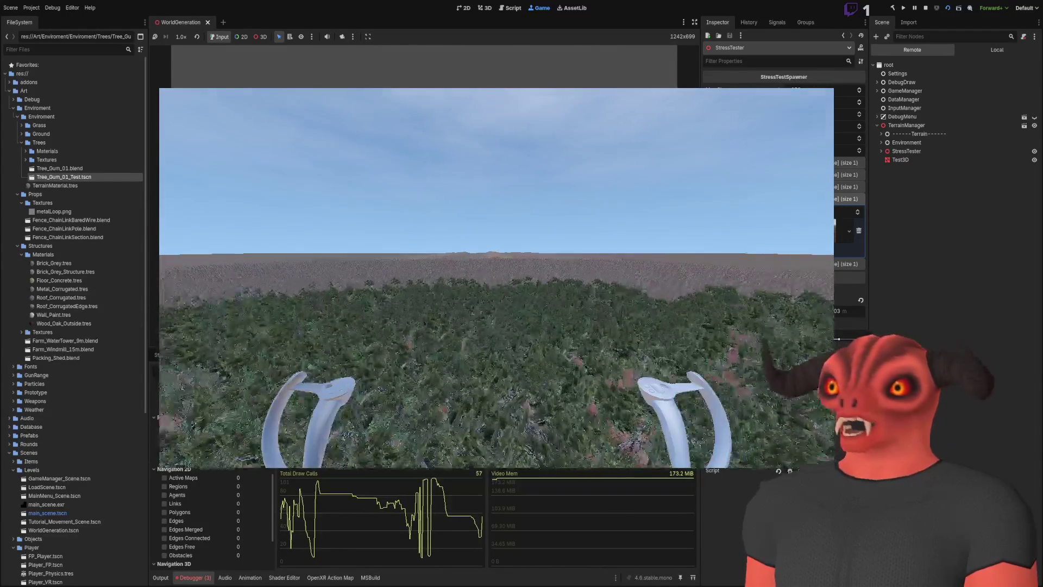
Stop the stress-test game with F8, returning to the WorldGeneration 3D editor
key(F8)
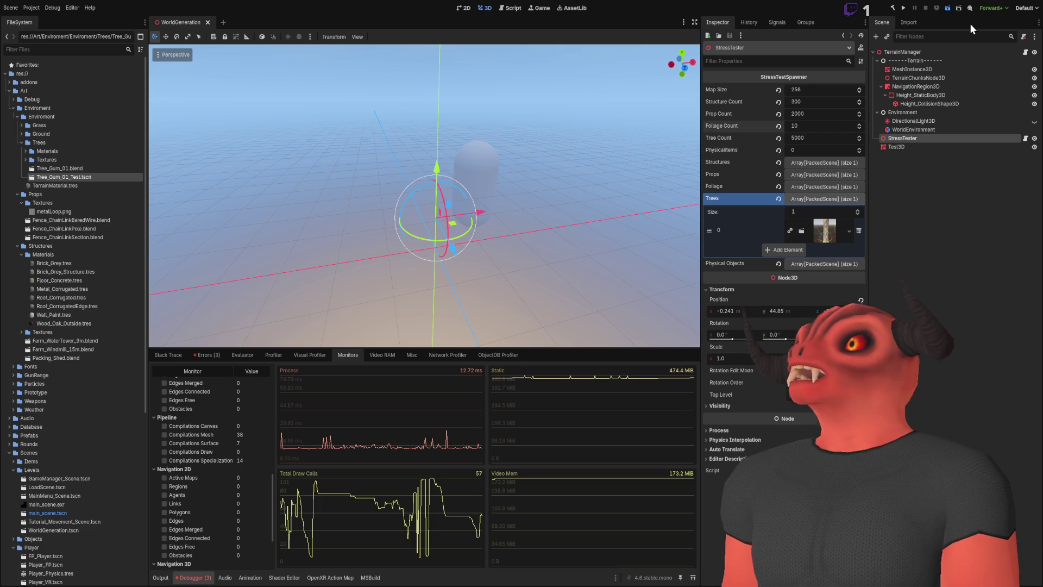
Save and run WorldGeneration, then roam the forest watching Video Mem (301.9 MB) and draw calls
key(F6)
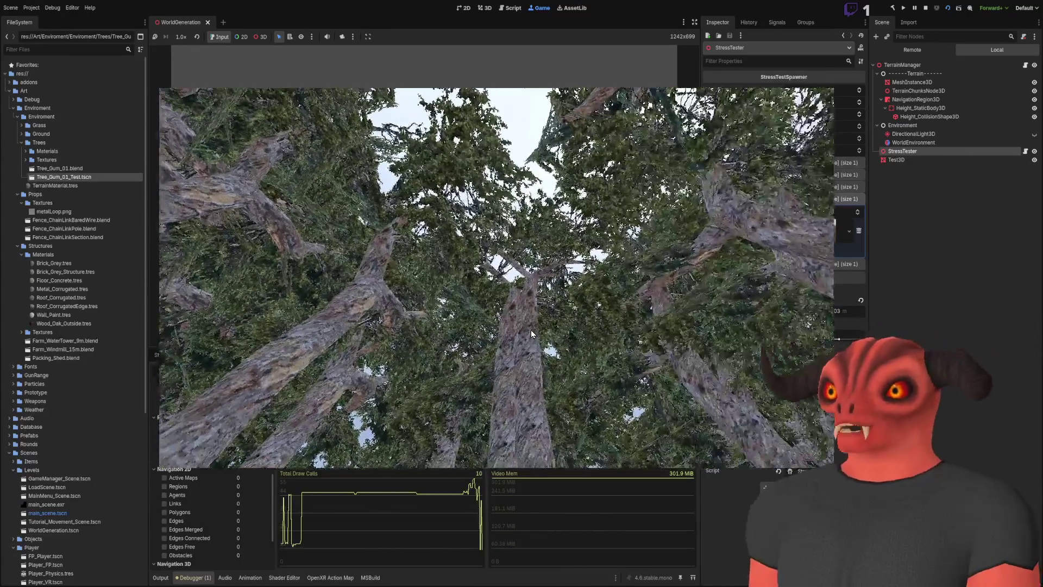
Scroll the monitor list to the Resources, Raster and Video rows, then stop the run
scroll(214, 519, up, 5)
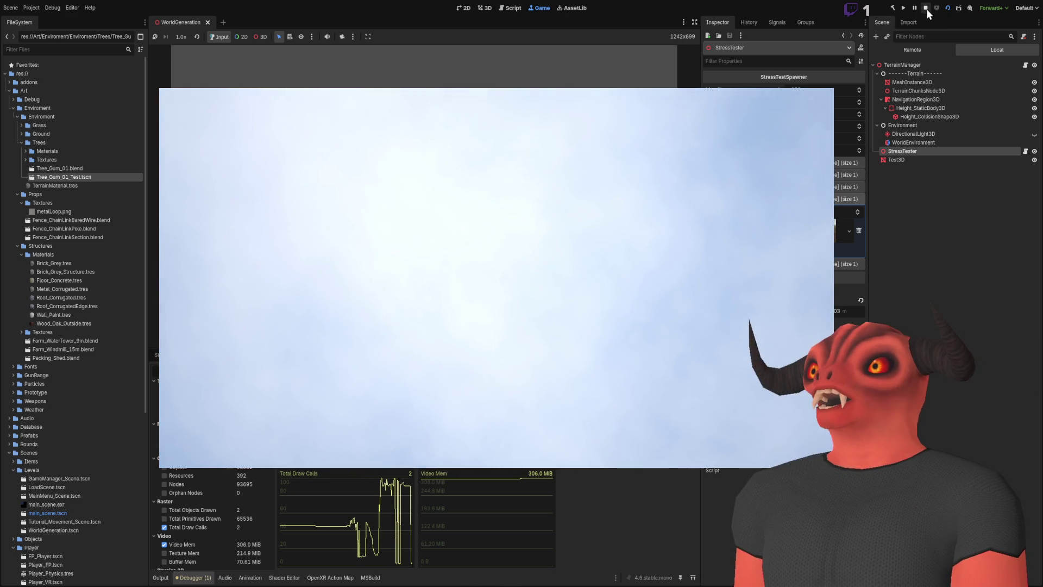
click(923, 9)
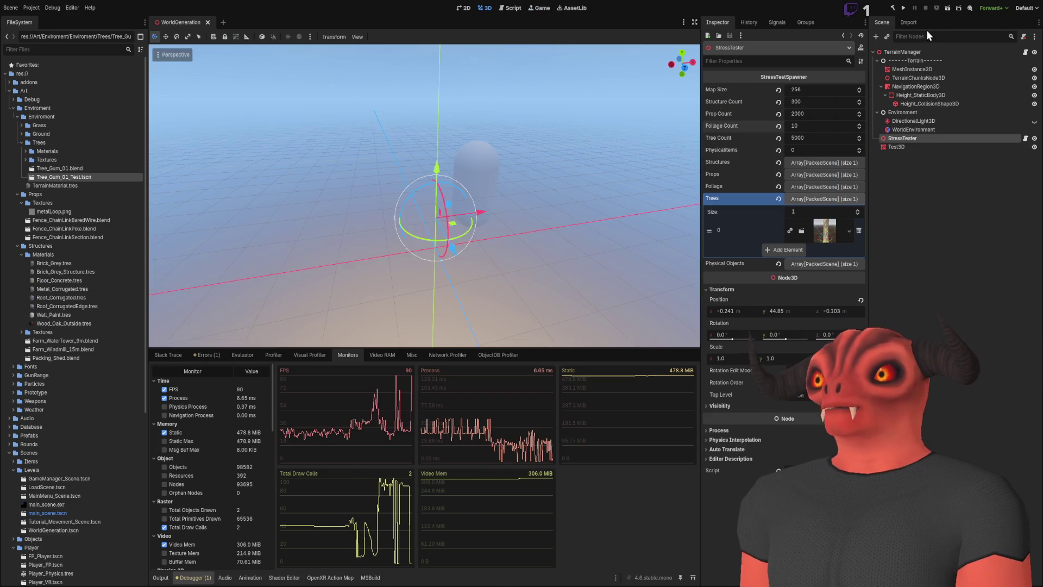
Set StressTester to Prop Count 1000, Tree Count 2500 and Structure Count 150, then run the scene
click(907, 140)
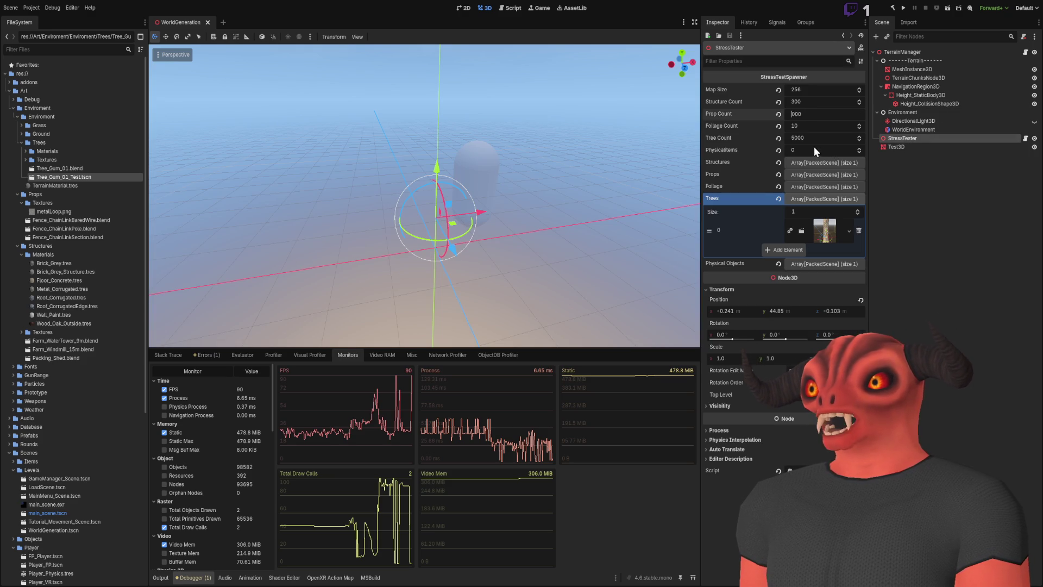
click(796, 138)
text(2500)
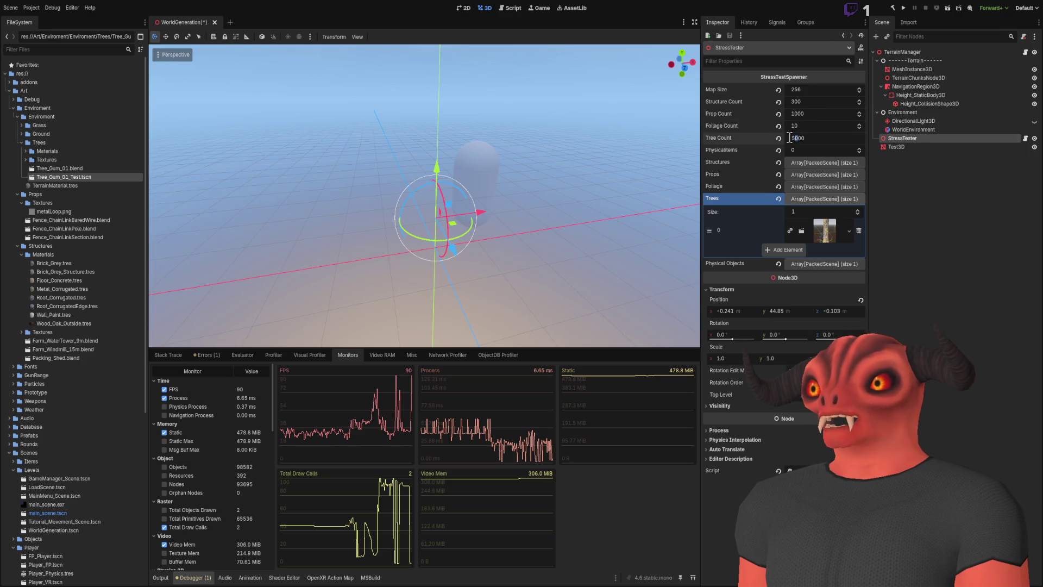
click(796, 101)
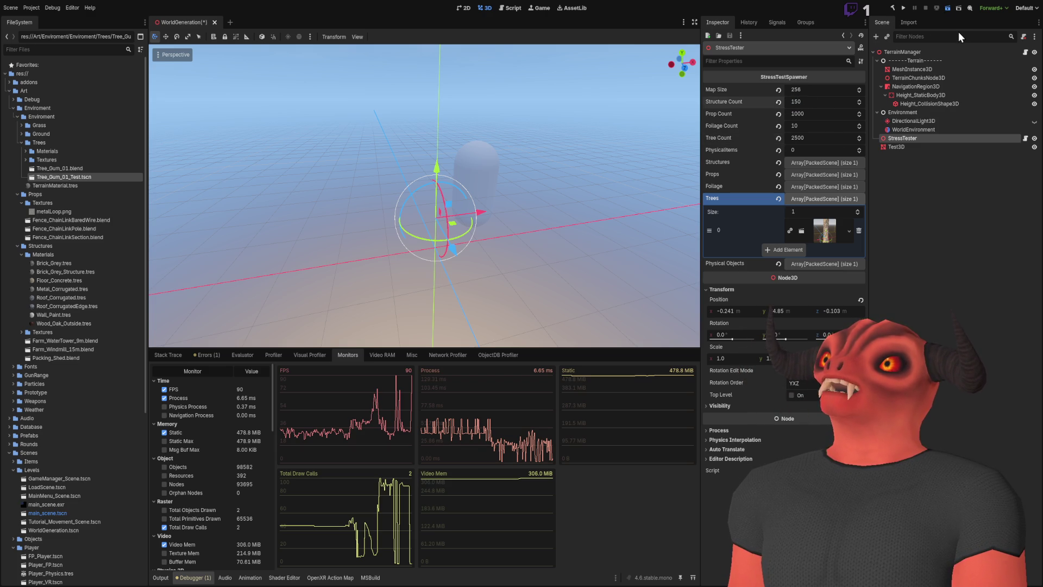
key(F6)
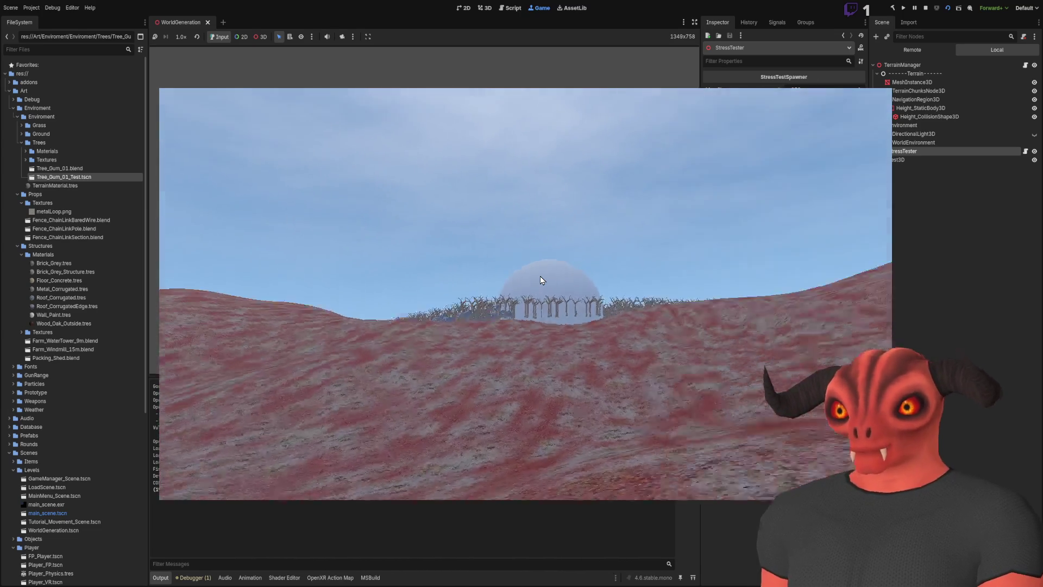
Show the Debugger Monitors during the halved-count run, reading 303.2 MB Video Mem and 3 draw calls
click(193, 577)
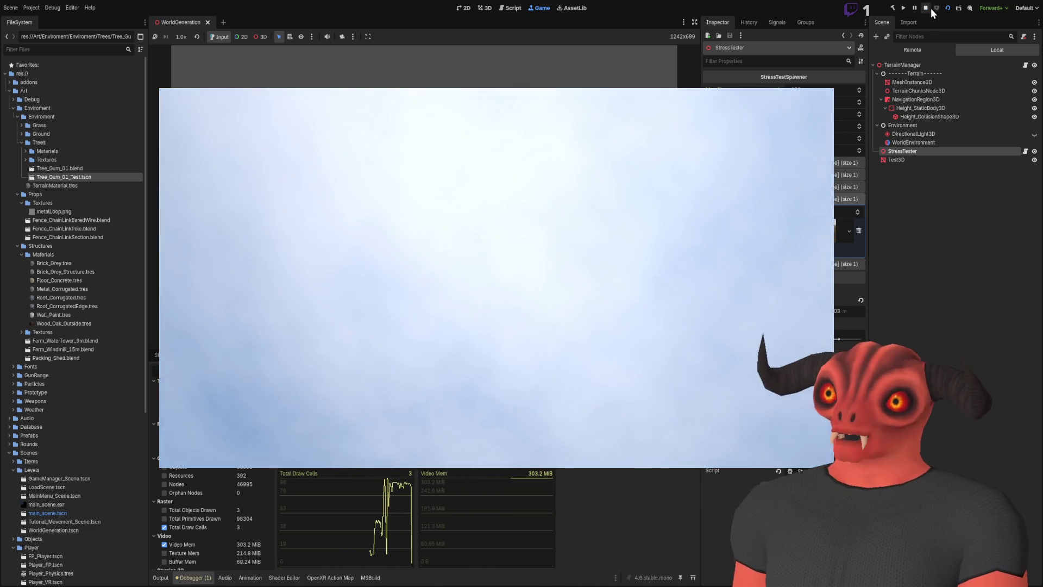
End the reduced-count run and return to the 3D editor, Video Mem peaking at 306.8 MB
click(927, 8)
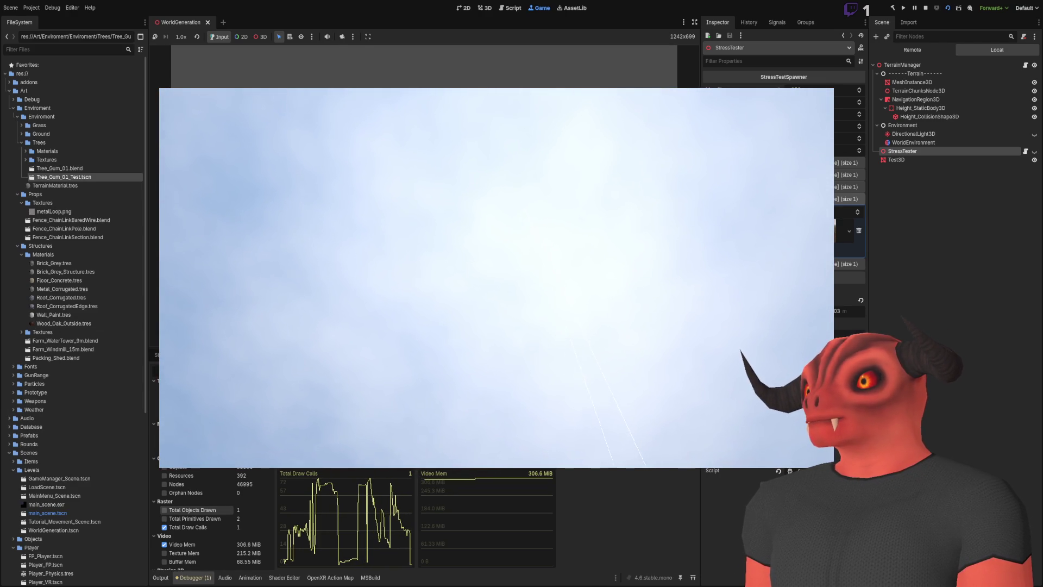
key(F8)
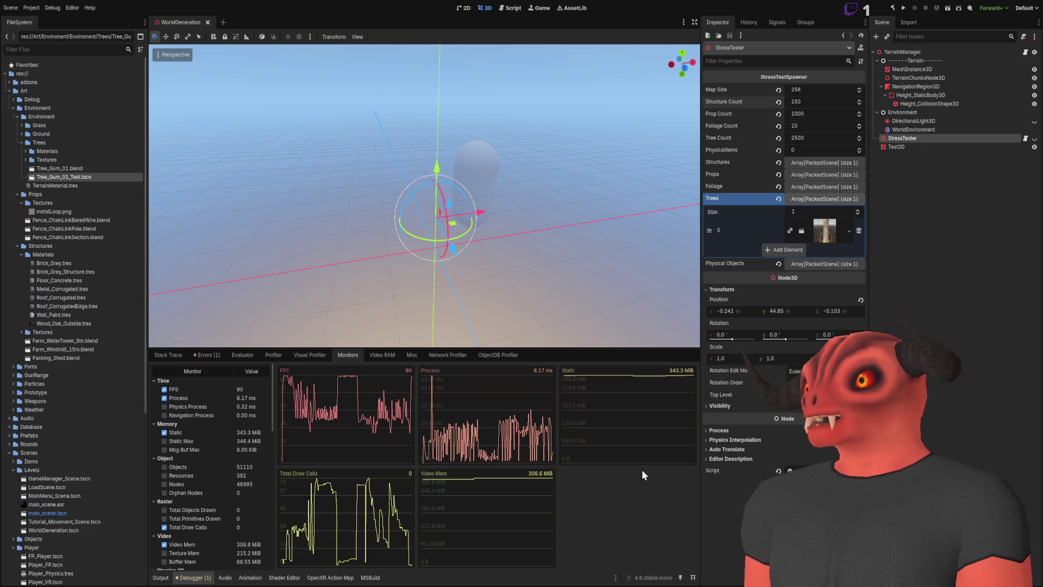
Open Tree_Gum_01_Test.tscn, then in WorldGeneration collapse the Trees array, deselect StressTester, and save and run
double_click(99, 177)
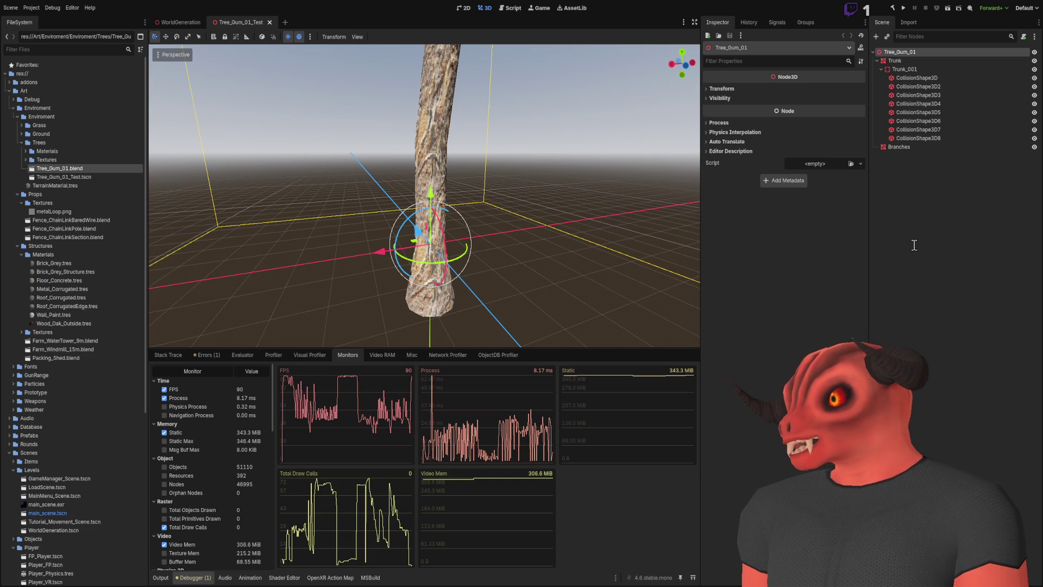
click(660, 286)
click(180, 22)
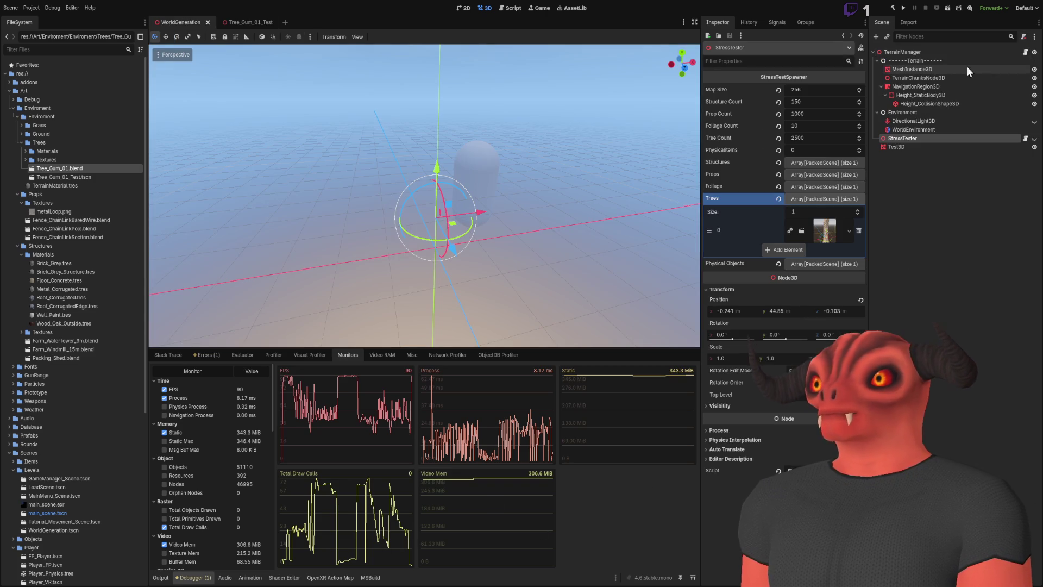
click(846, 197)
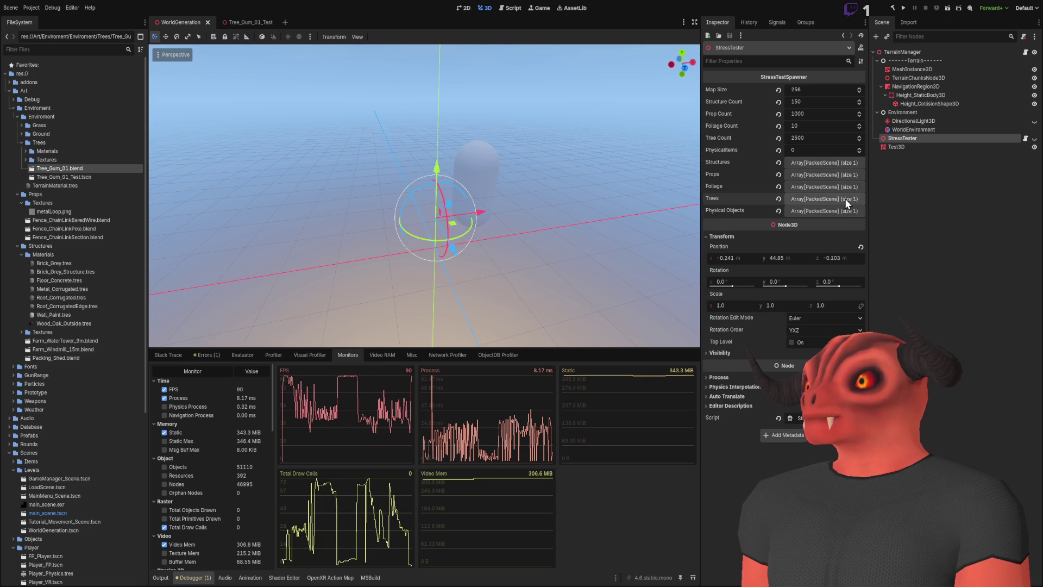
click(979, 226)
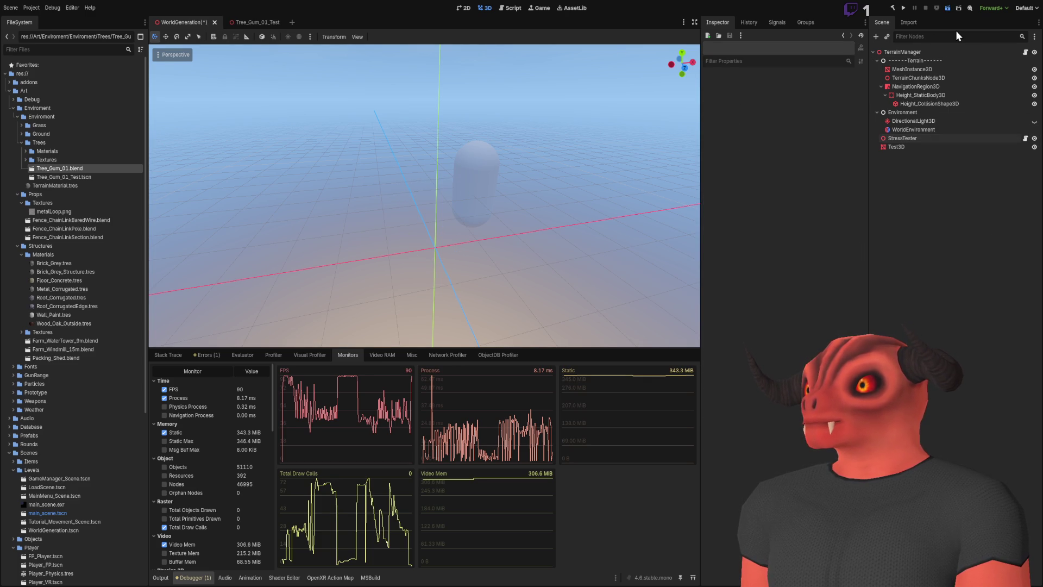
click(948, 8)
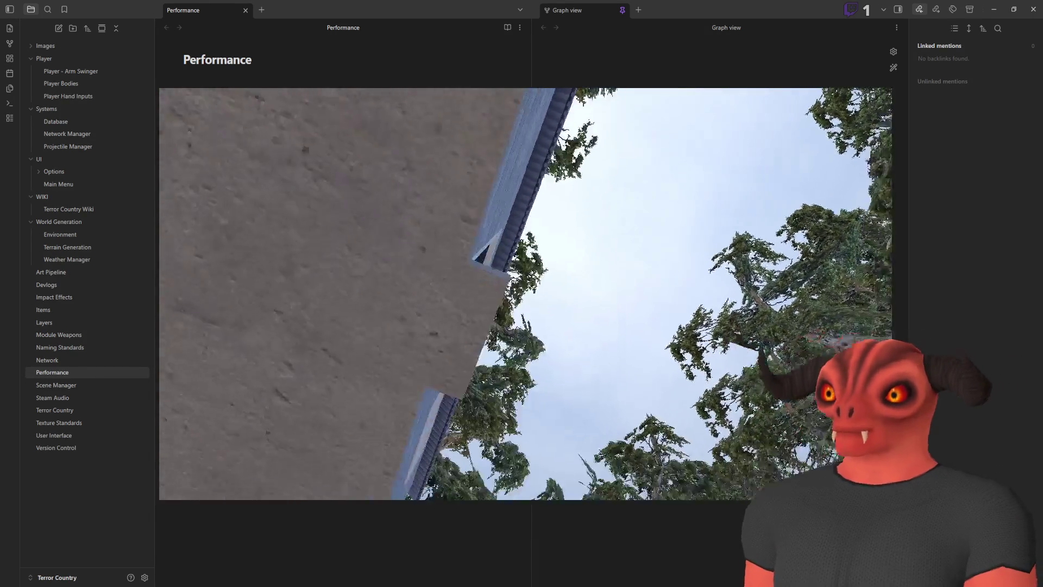
Switch from Obsidian back to the Godot editor and stop the running WorldGeneration scene
key(alt+Tab)
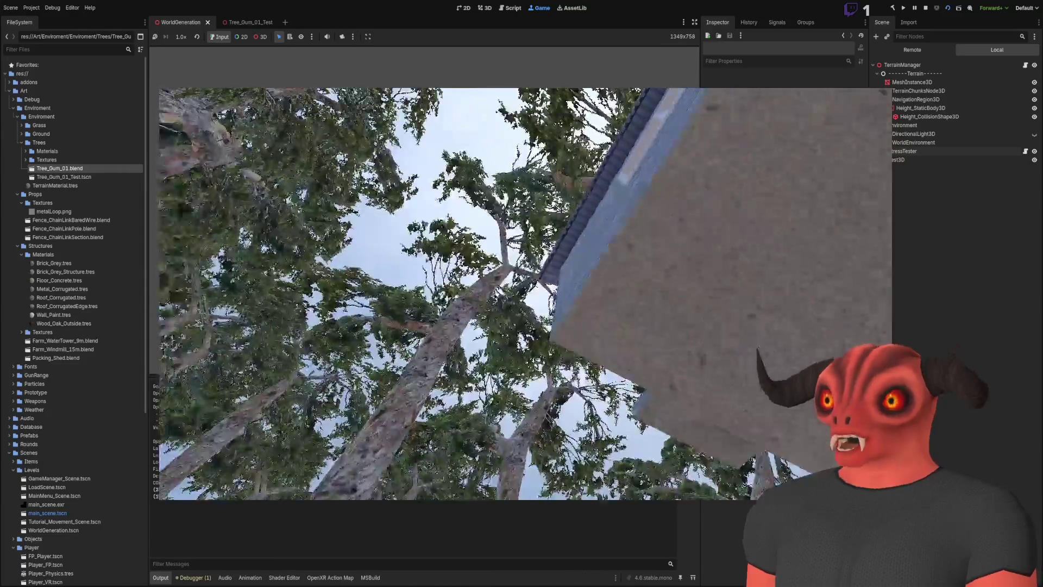
key(F8)
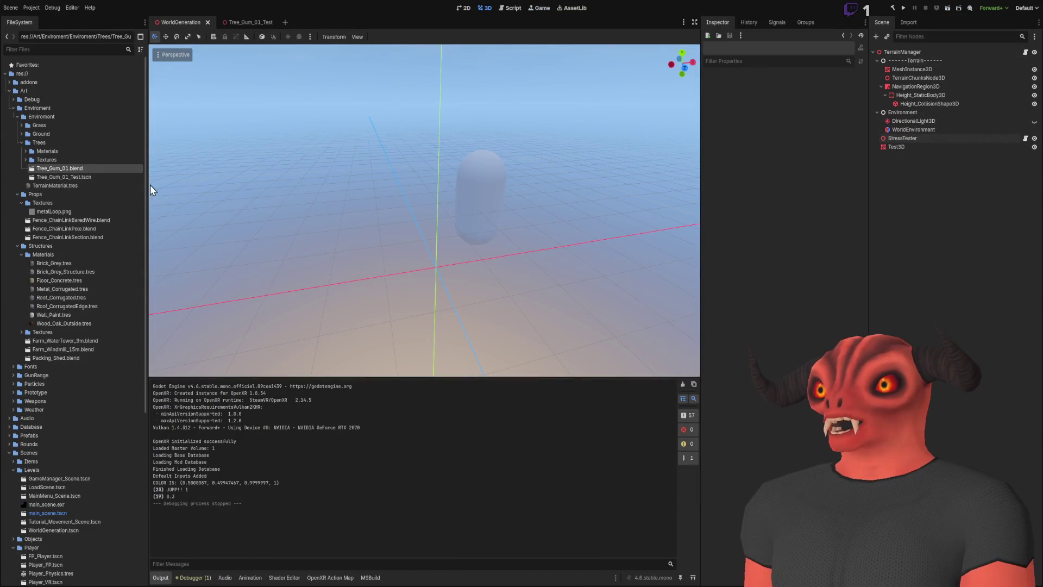
In Tree_Gum_01_Test, set the Branches mesh's Visibility Range End and End Margin to 0
double_click(54, 169)
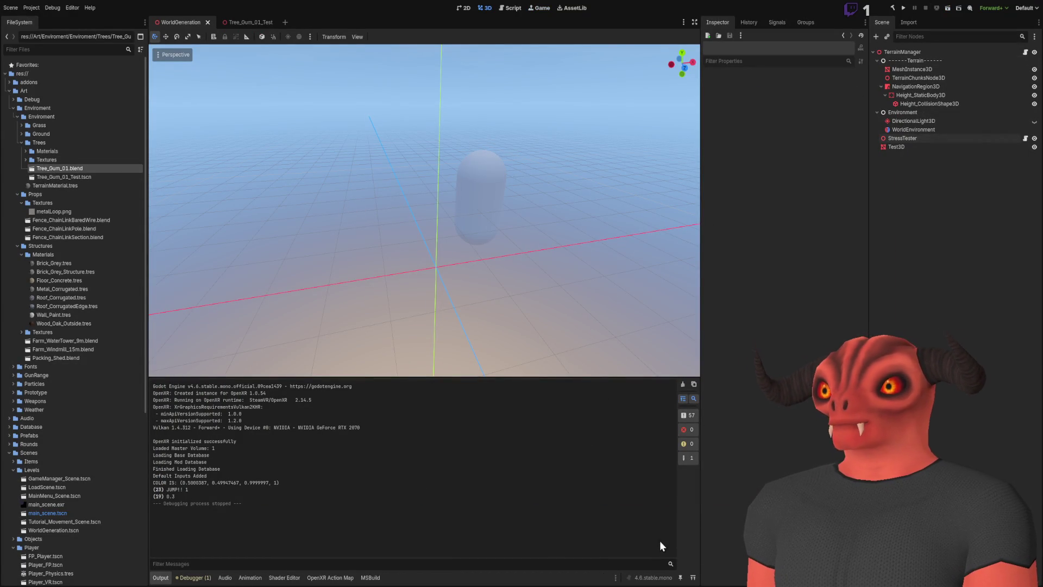
double_click(109, 179)
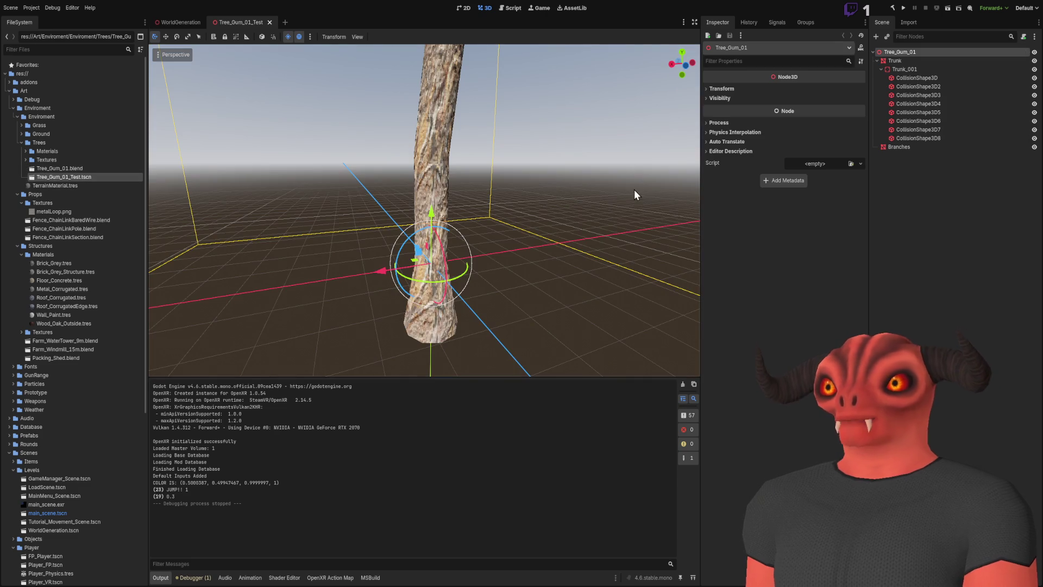
click(918, 148)
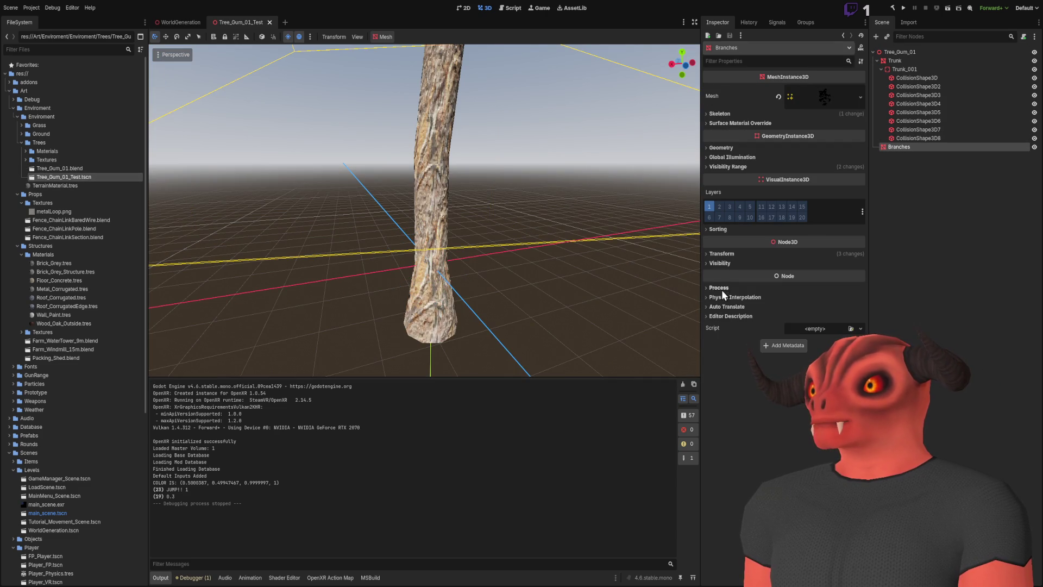
click(720, 264)
click(720, 265)
click(721, 230)
click(721, 230)
click(720, 167)
drag(810, 200, 811, 210)
Deselect Branches, return to WorldGeneration and run it again
click(920, 217)
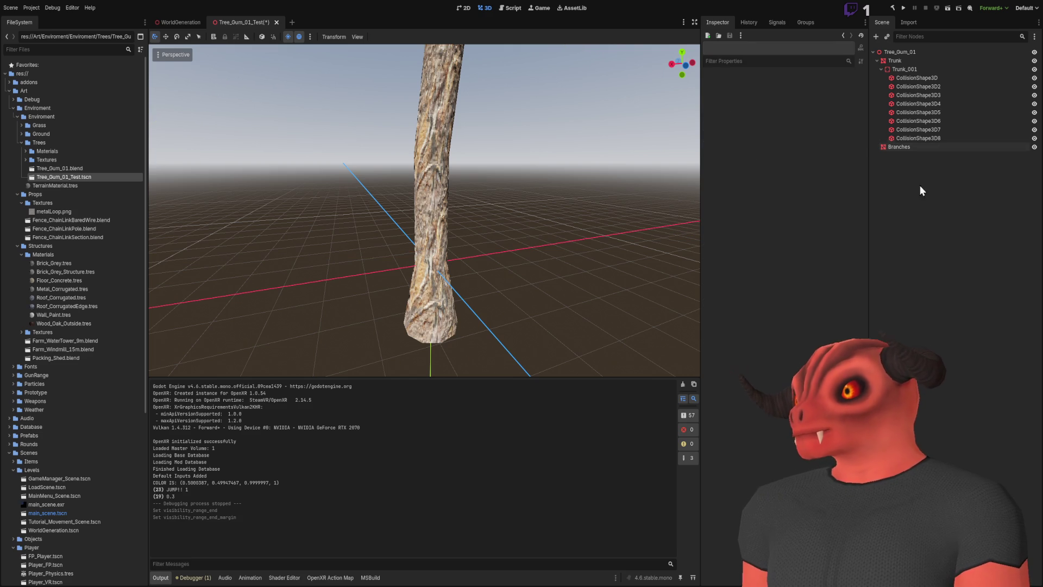
click(177, 23)
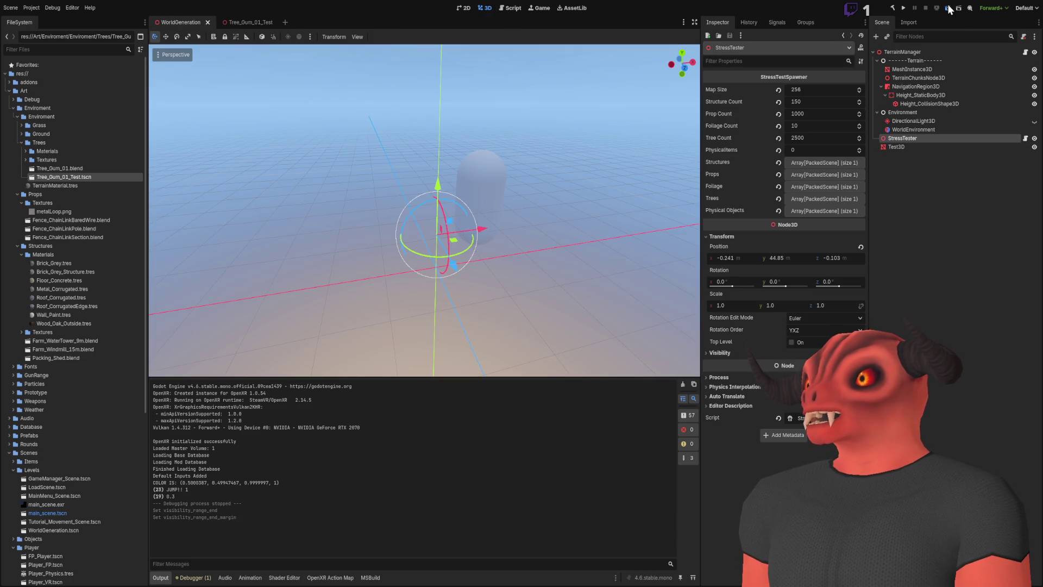
key(F6)
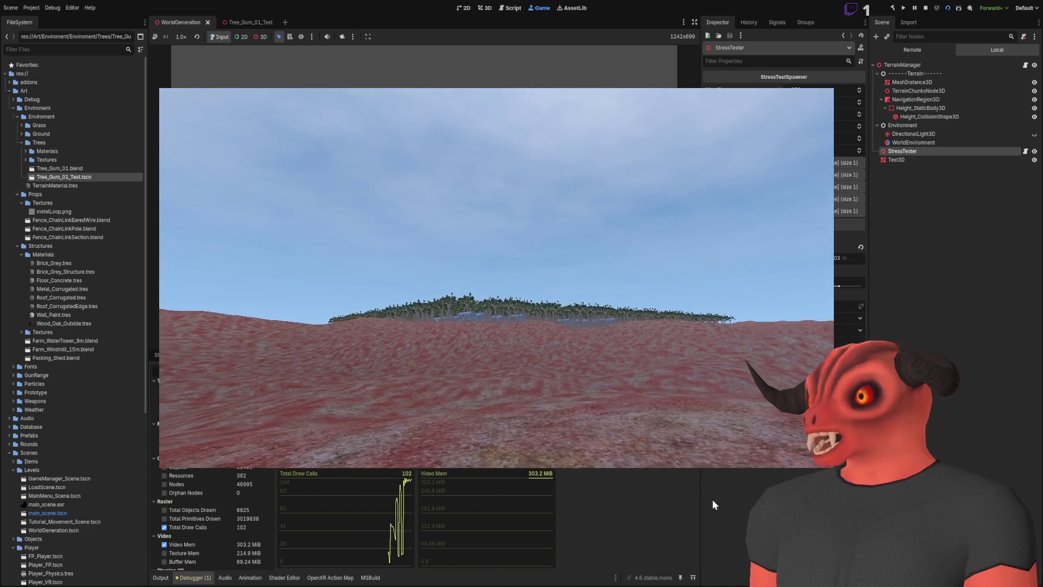
Review the Obsidian Performance notes, then stop the game with Video Mem holding at 303.2 MB
key(alt+Tab)
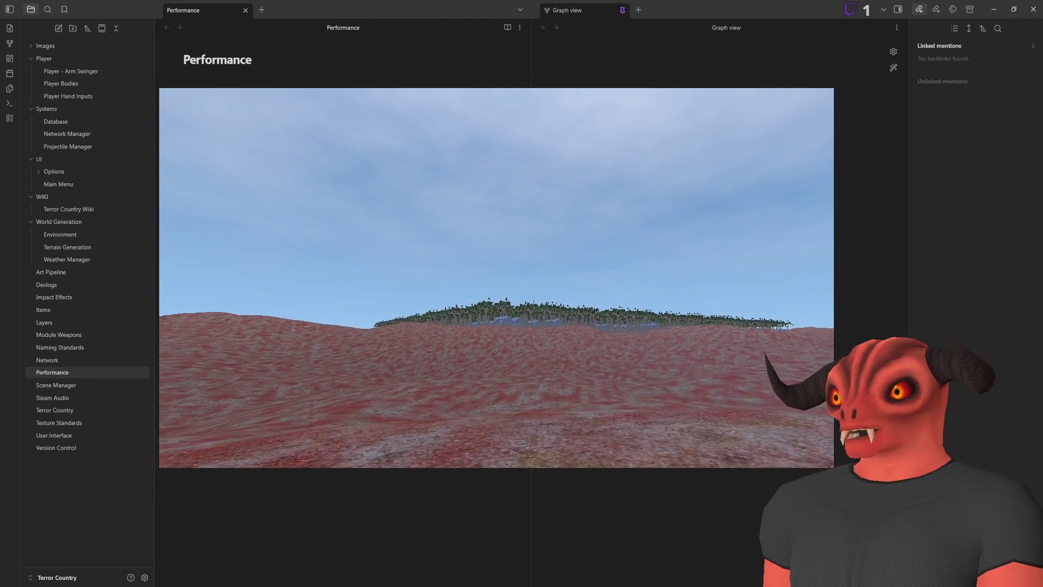
key(alt+Tab)
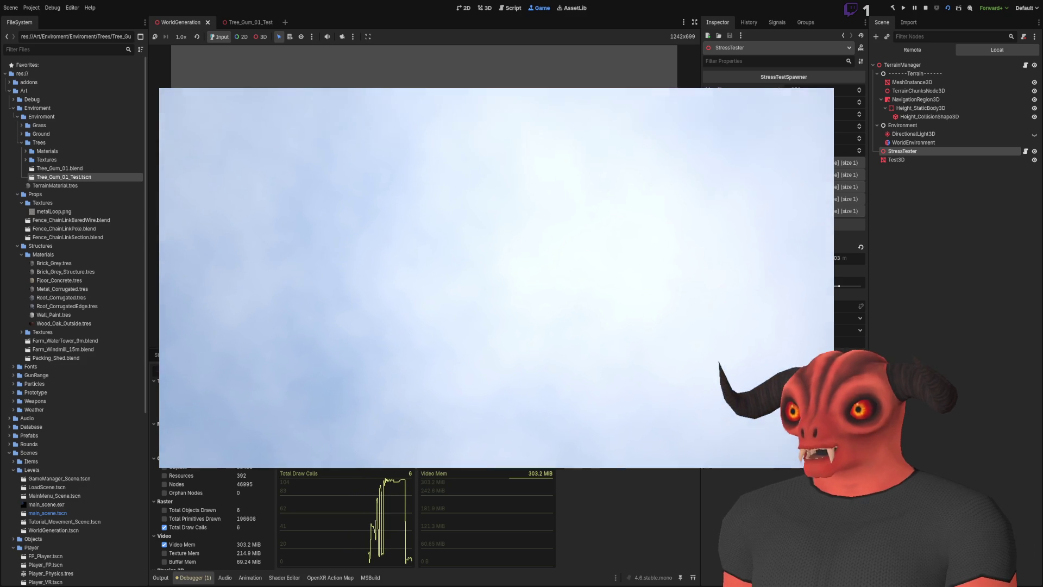
key(alt+Tab)
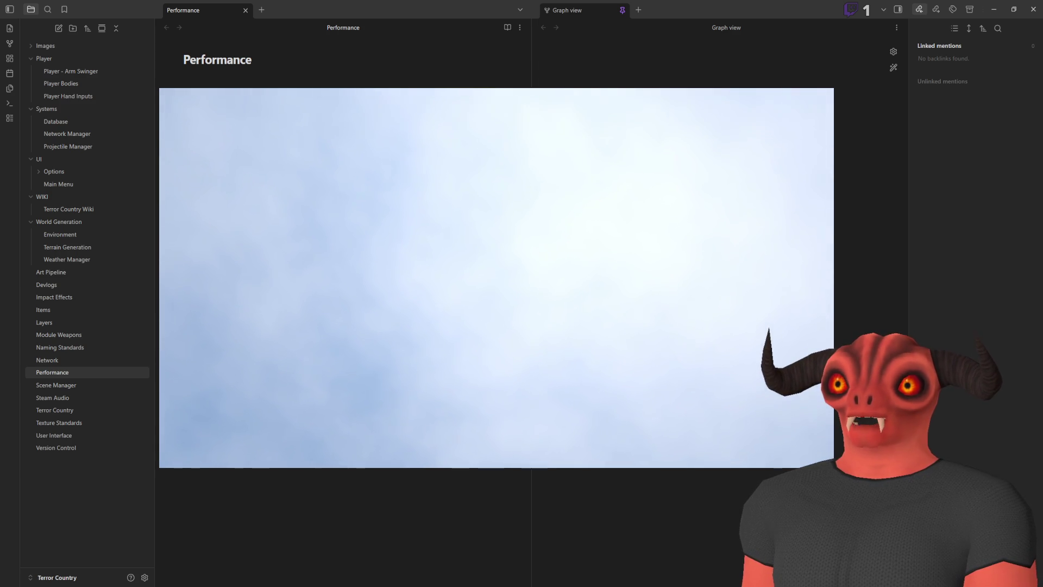
key(alt+Tab)
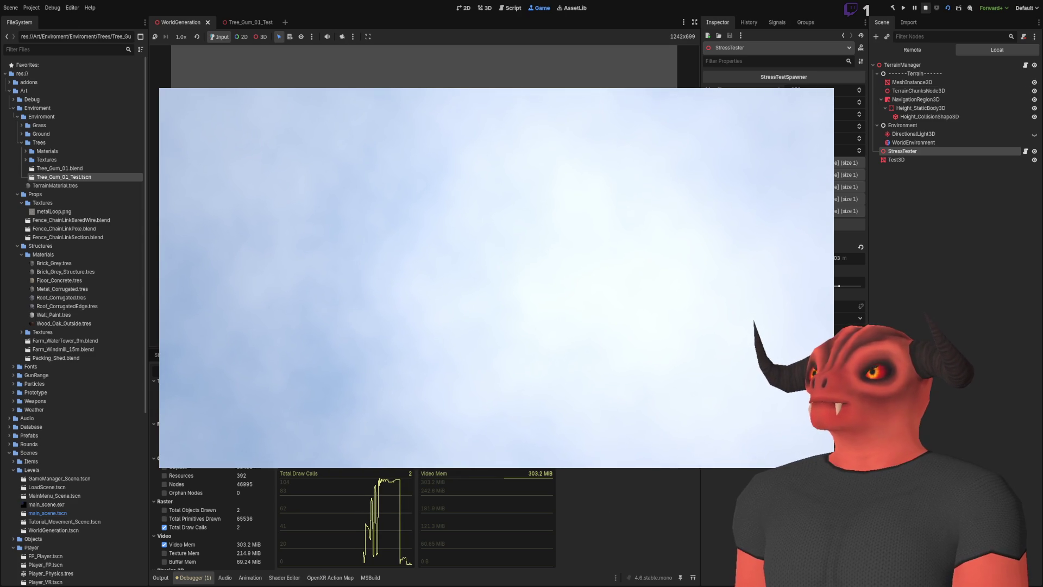
key(F8)
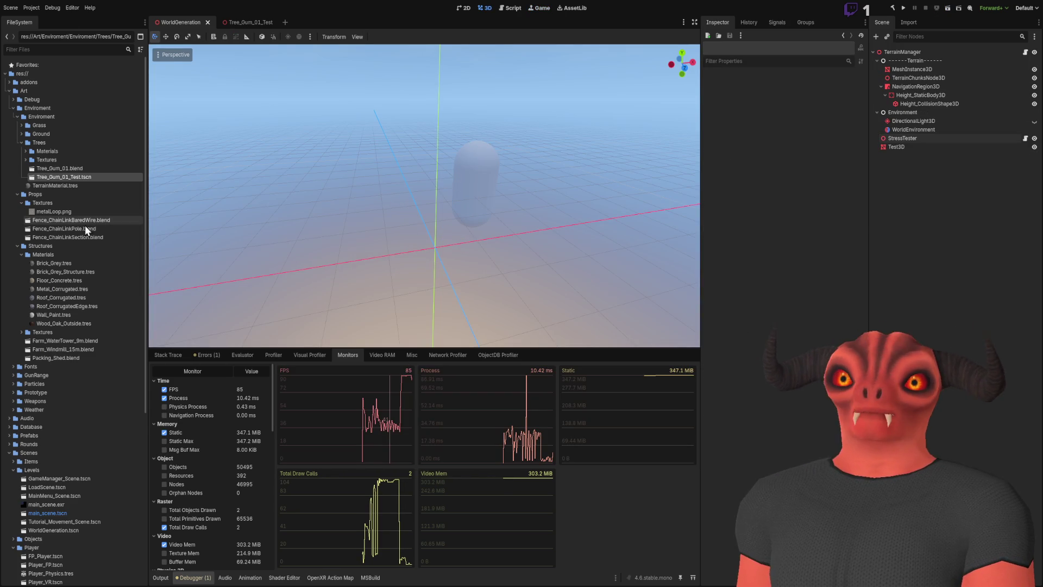
Change Branches_Gum_01.tres Transparency from Alpha Scissor to Disabled, then save and run to test it
click(24, 153)
click(80, 168)
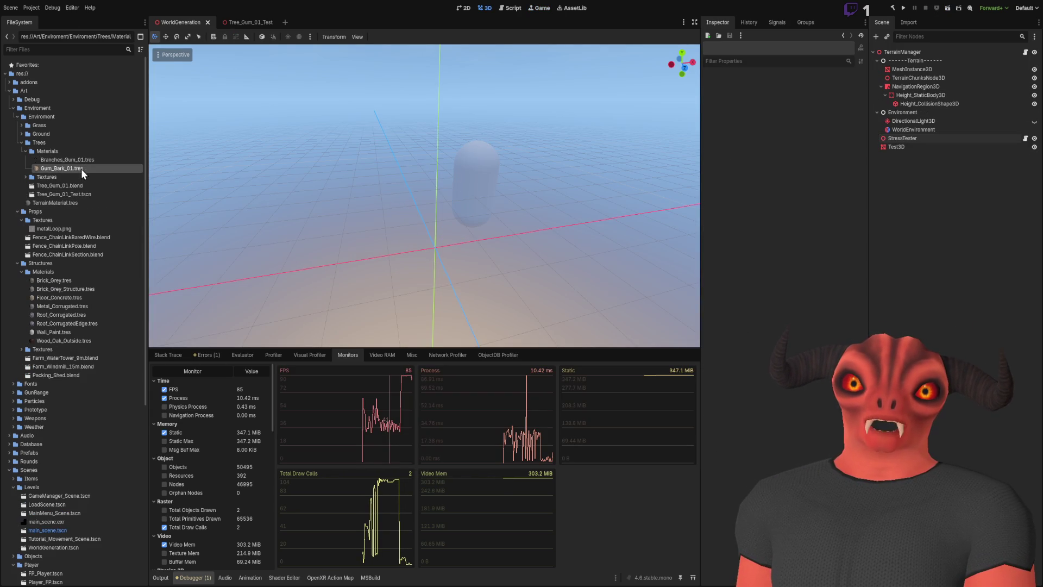
click(87, 159)
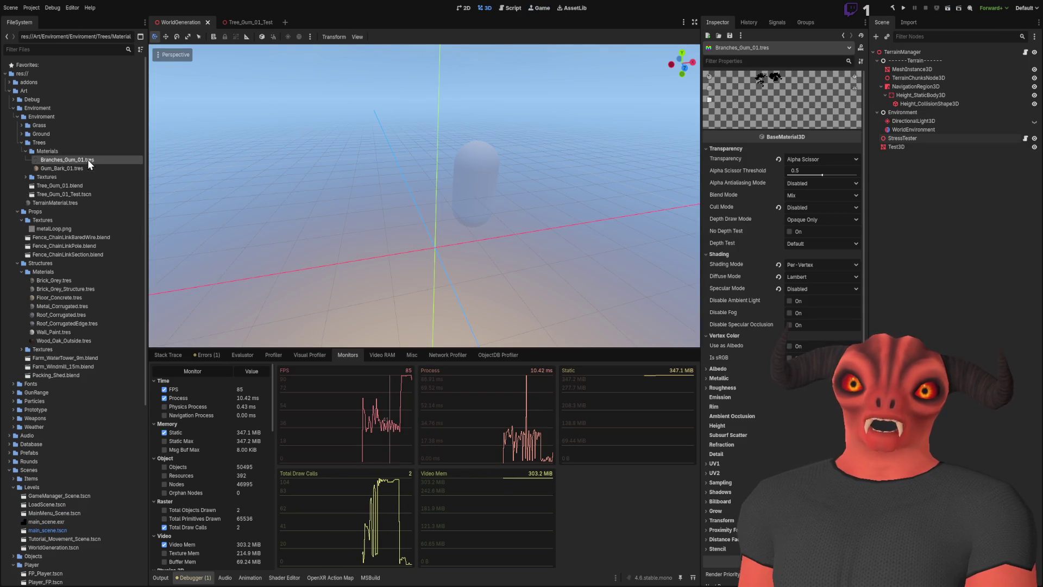
click(776, 159)
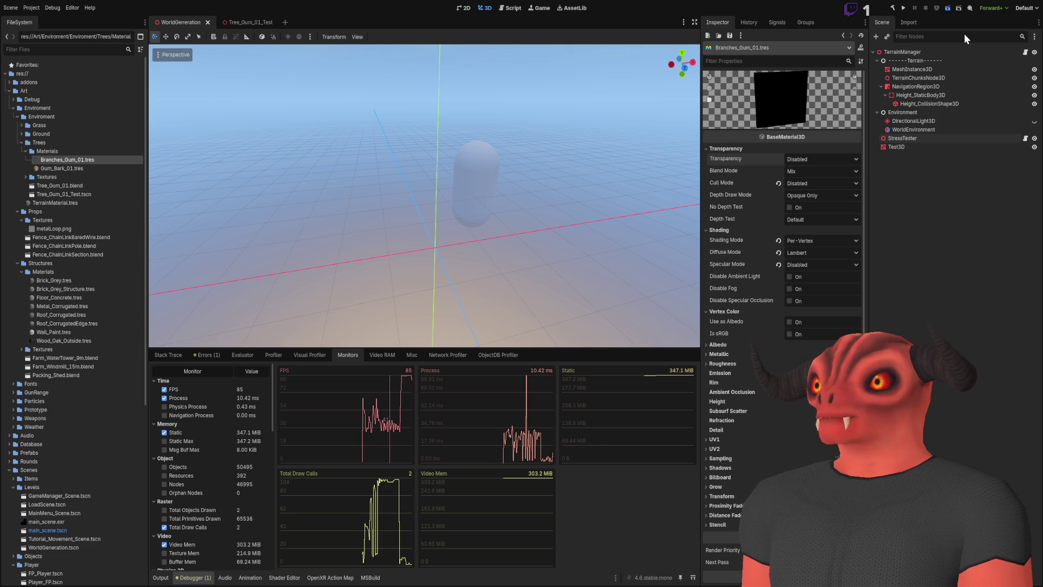
key(F6)
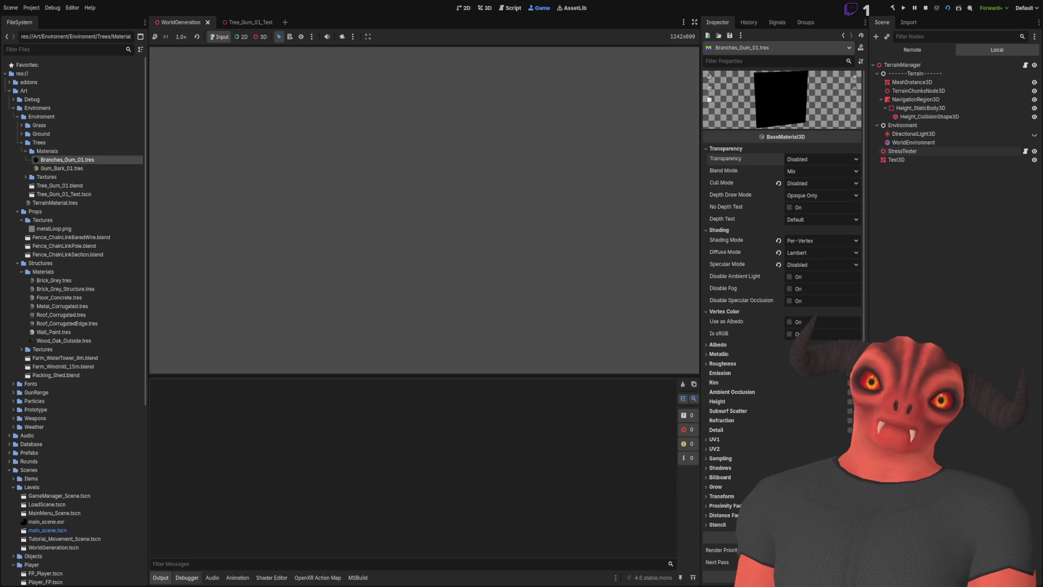
Stop the running game, relaunch it with F5 for another test, then view the bark material's properties
key(F8)
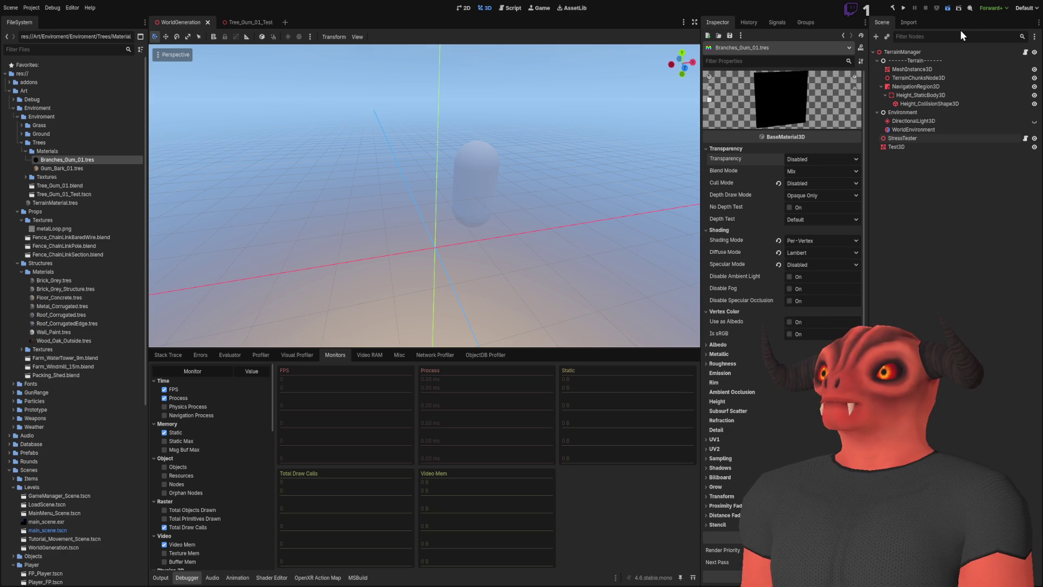
key(F5)
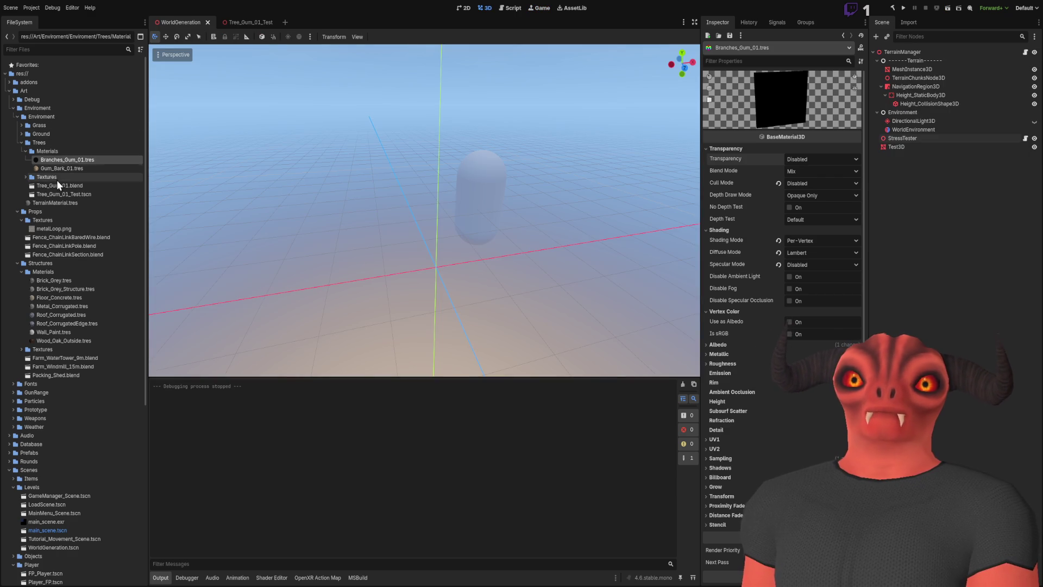
click(57, 167)
Reimport Tree_Gum_01.blend and frame the Branches node in the Tree_Gum_01_Test scene to inspect them
click(56, 161)
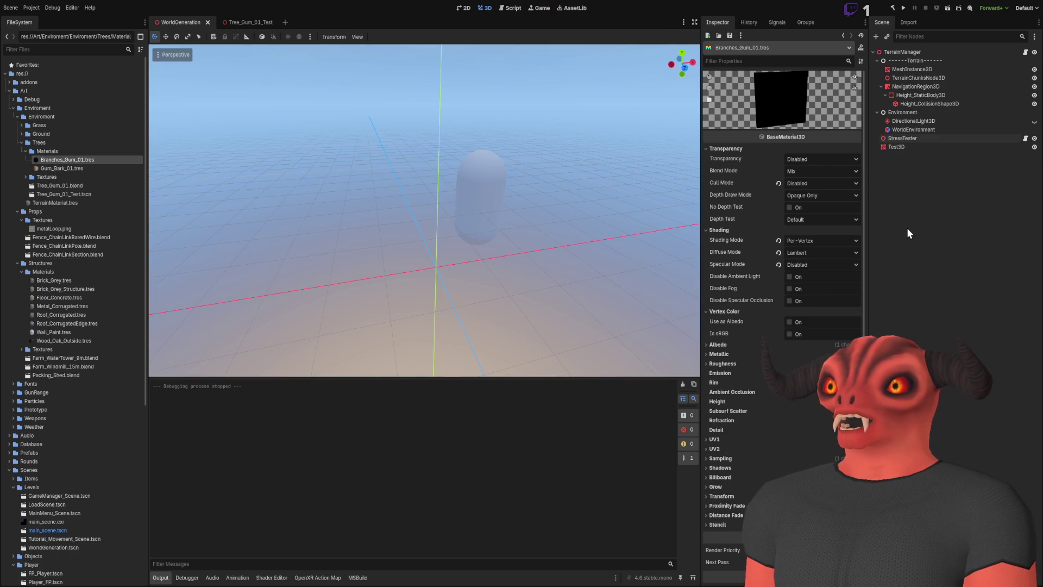
double_click(87, 188)
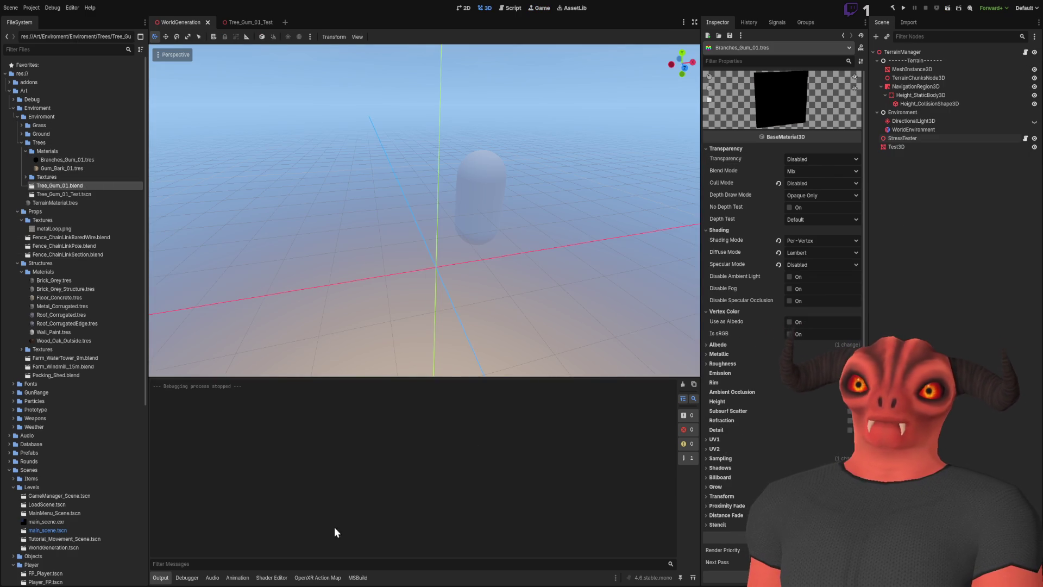
double_click(82, 194)
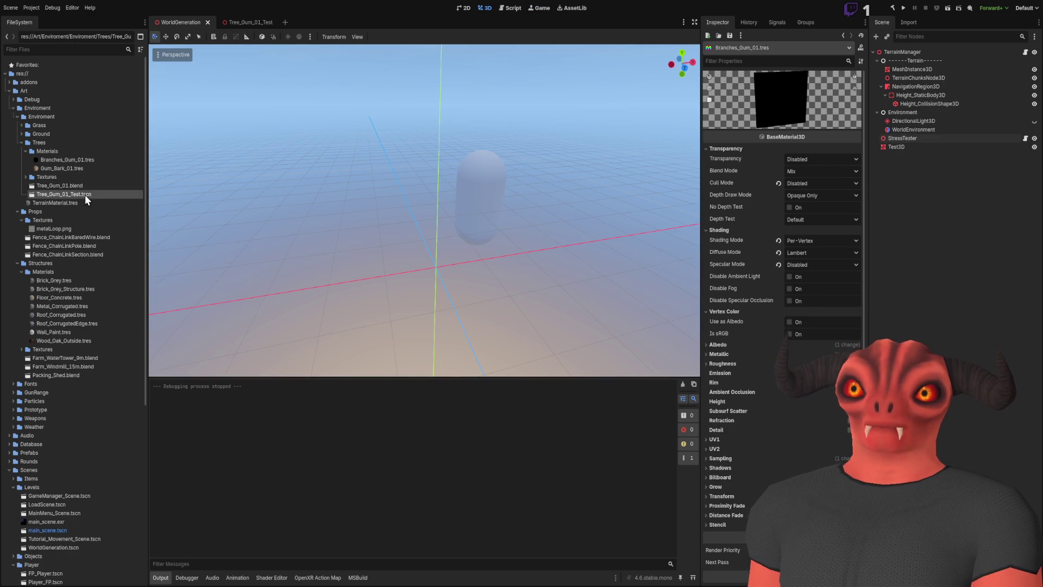
key(f)
scroll(424, 210, down, 3)
scroll(423, 210, up, 3)
scroll(298, 50, down, 5)
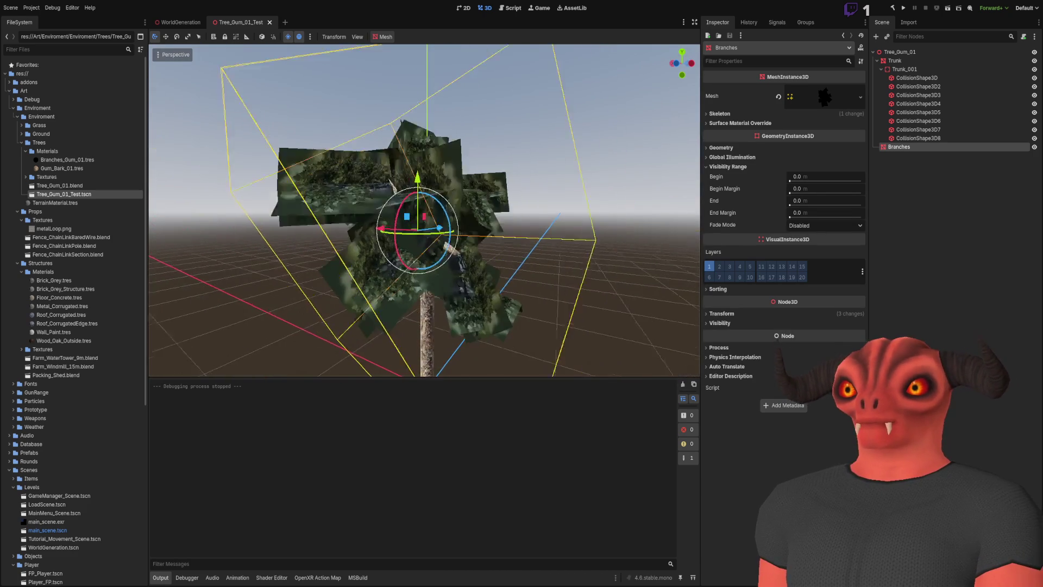
Return to WorldGeneration, select TerrainManager, and launch the scene with F6 to test the world
click(181, 23)
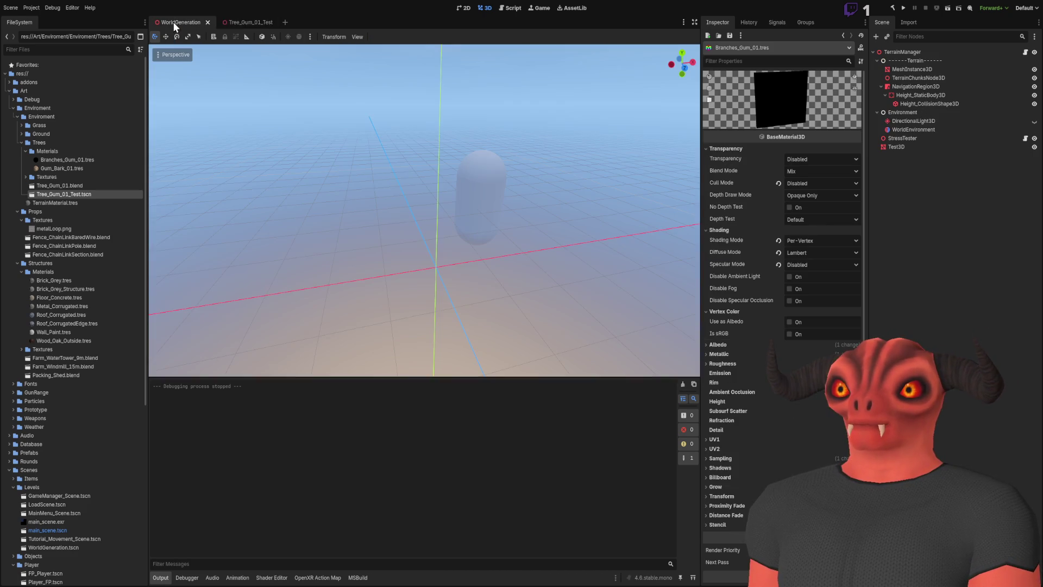
click(901, 53)
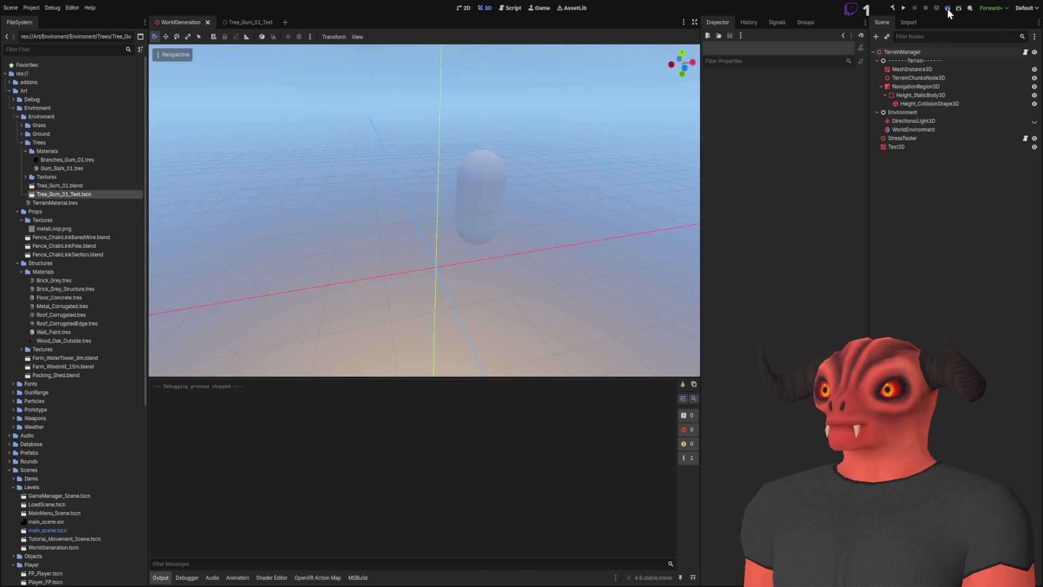
key(F6)
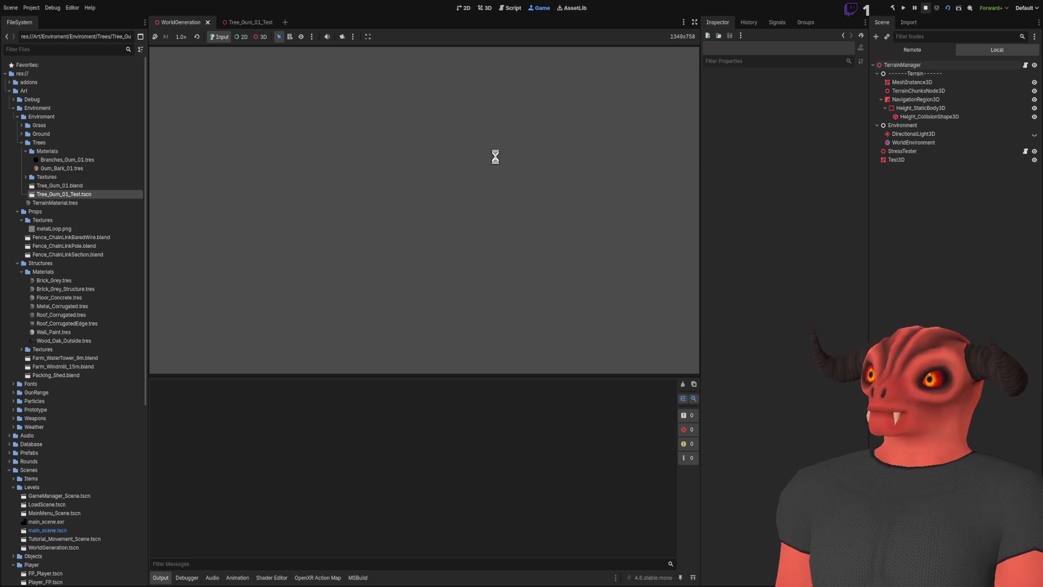
click(926, 8)
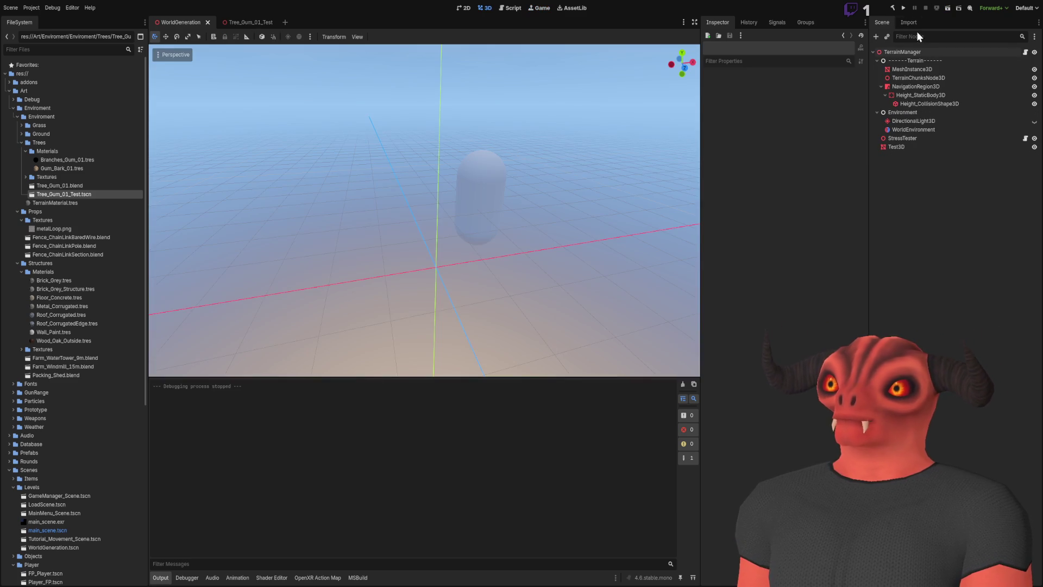
click(948, 9)
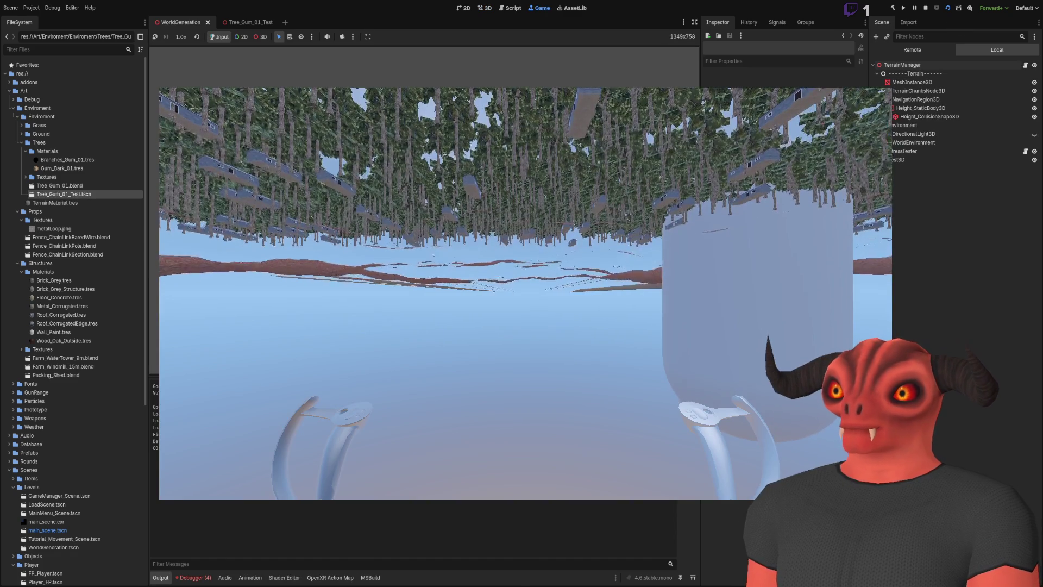
key(F8)
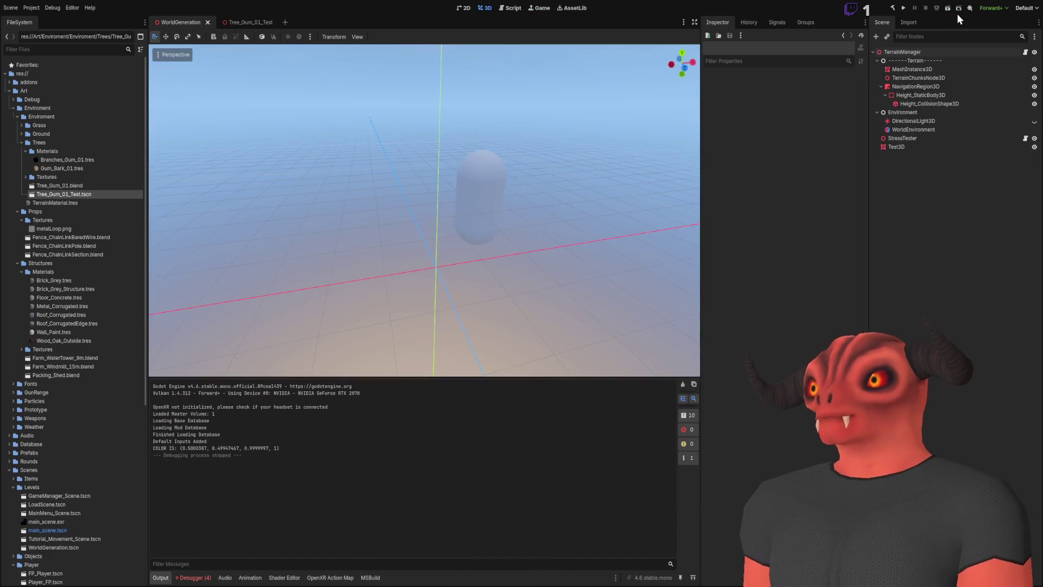
key(F5)
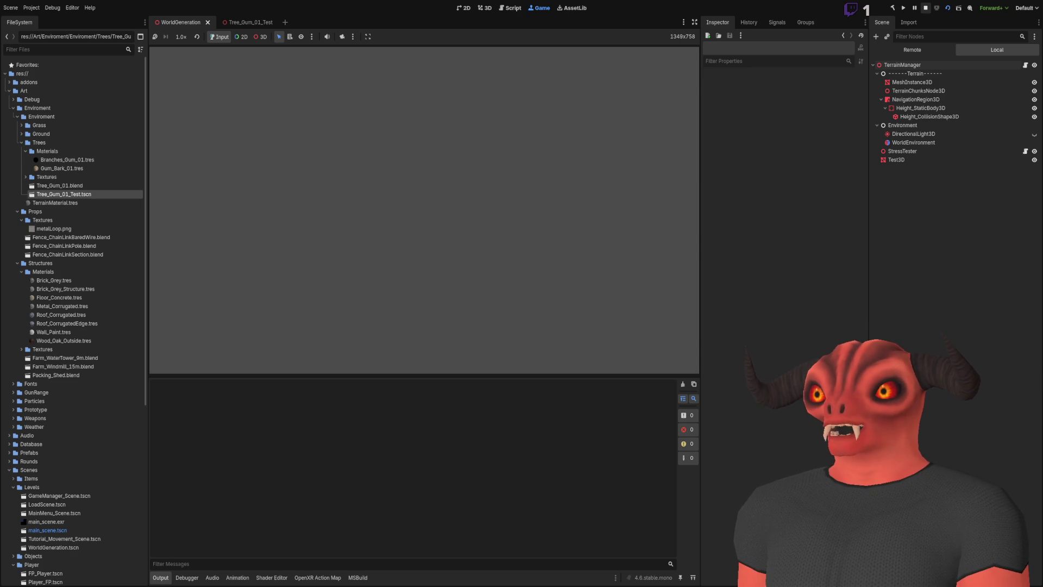
key(F8)
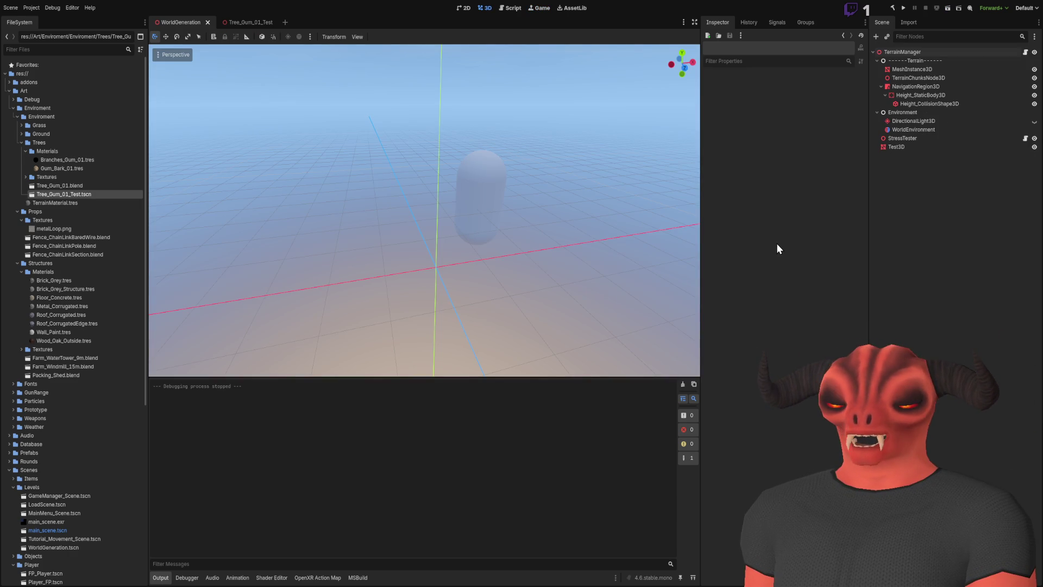
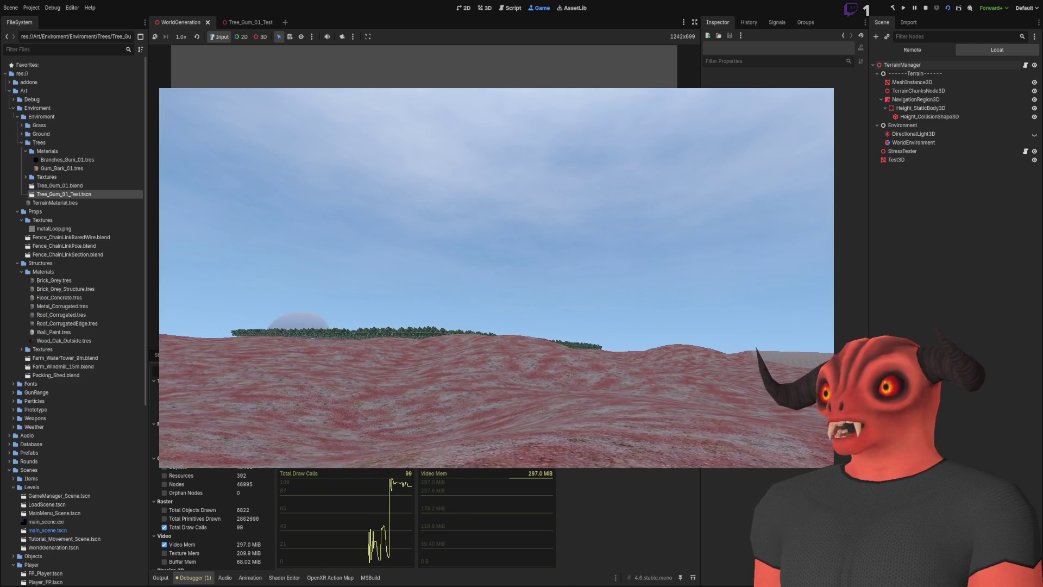
Uncheck Video Mem in the Monitors list and pause the terrain test, cross-checking the Performance note
key(alt+Tab)
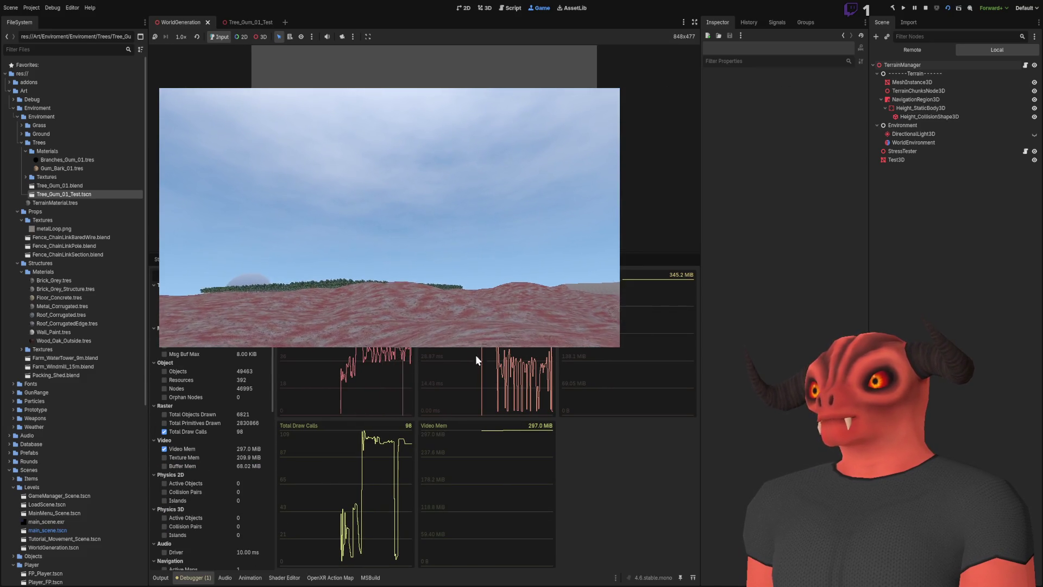
scroll(210, 425, down, 2)
click(164, 414)
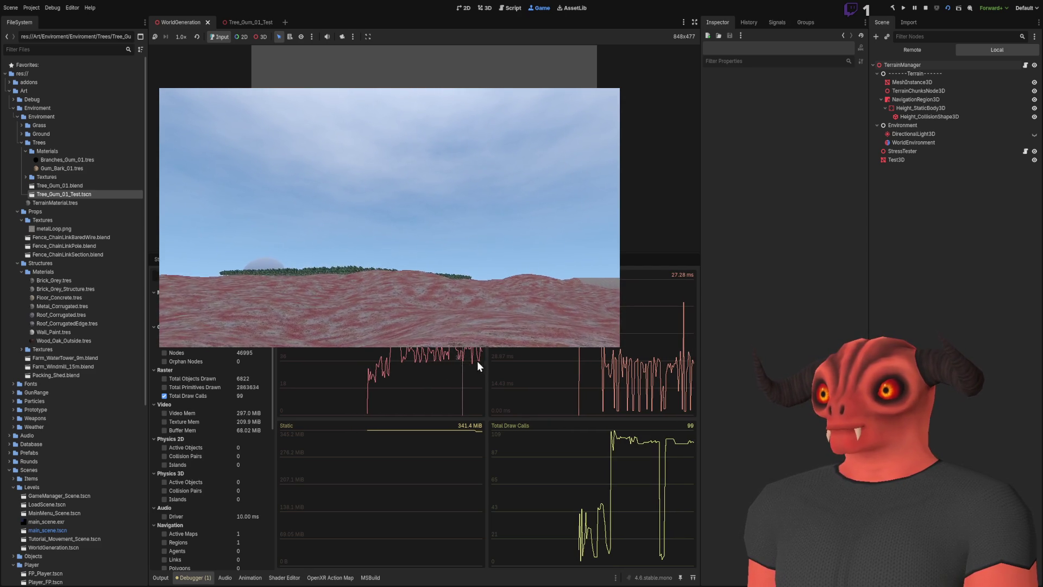
click(916, 10)
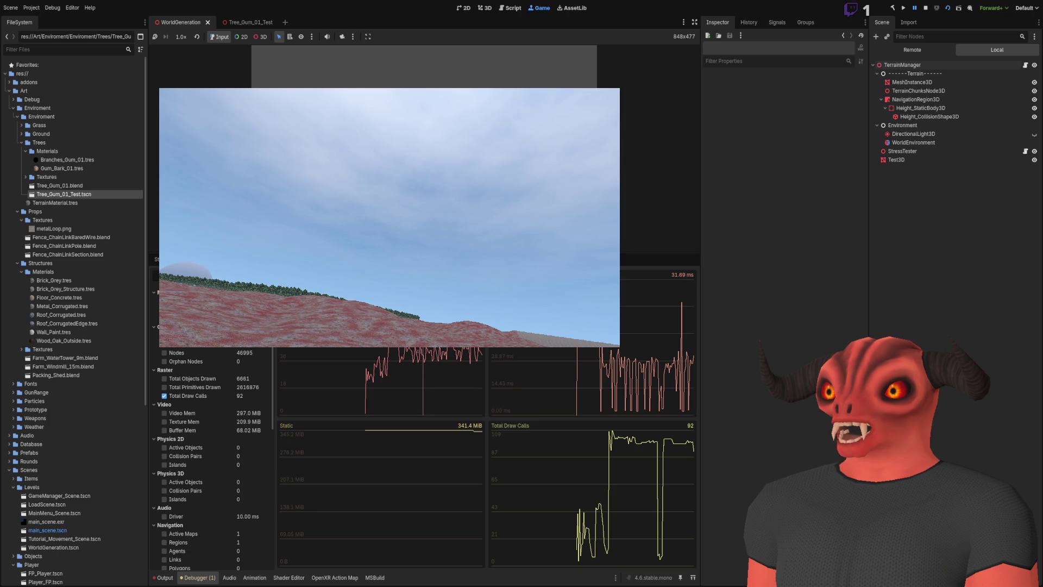
key(alt+Tab)
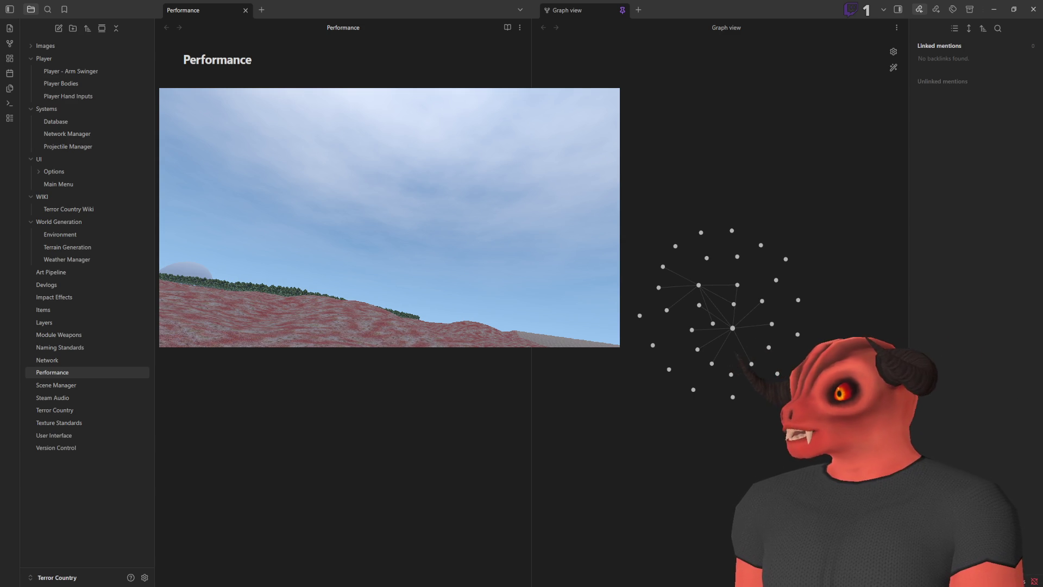
key(alt+Tab)
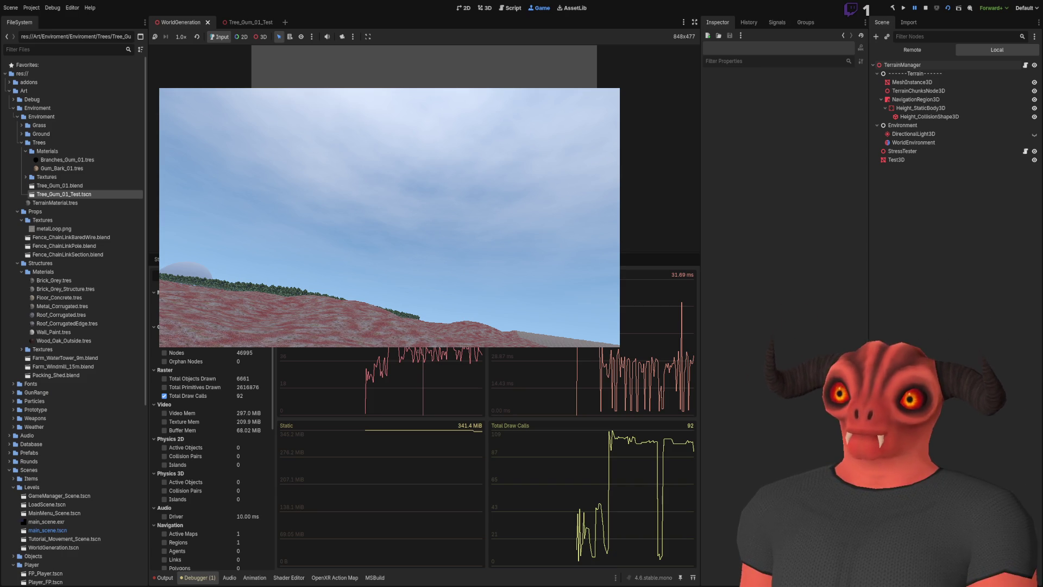
key(alt+Tab)
key(alt+Tab)
Stop the game, shrink the debugger panel and fly the 3D view up close to the capsule
click(926, 8)
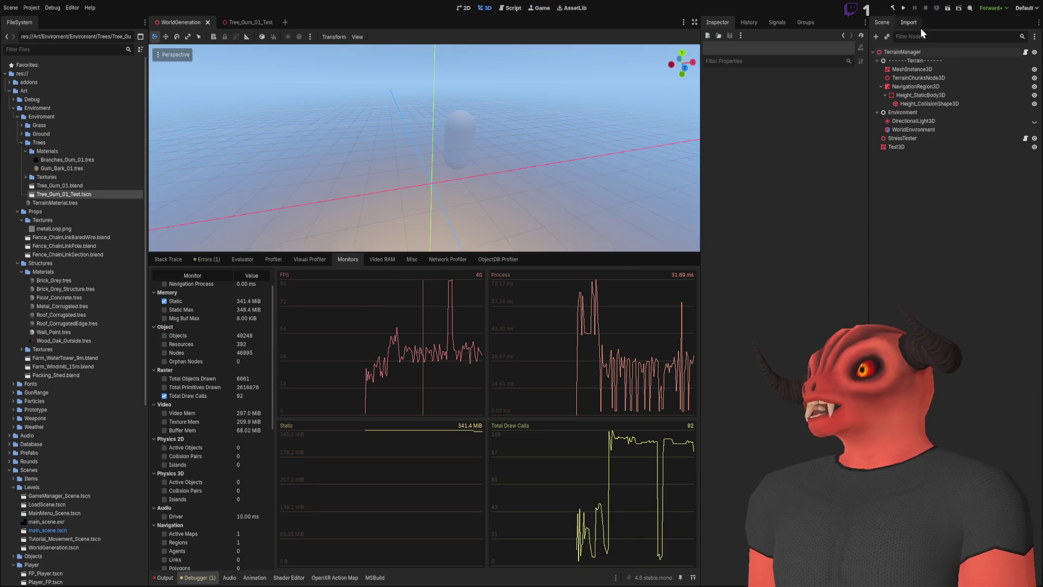
drag(433, 252, 435, 378)
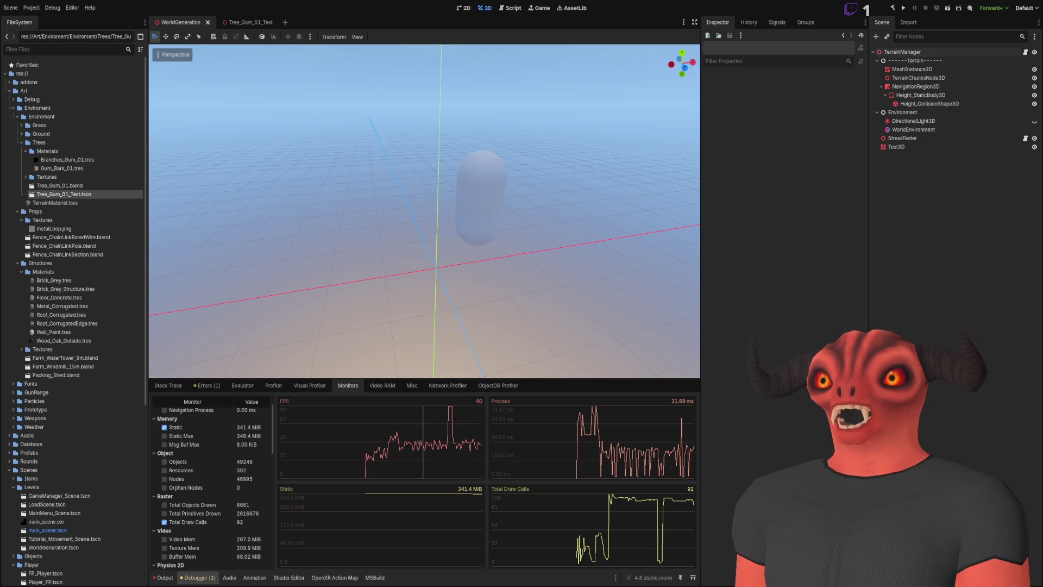
mouse_move(457, 215)
mouse_down()
mouse_move(500, 215)
mouse_move(487, 199)
mouse_up()
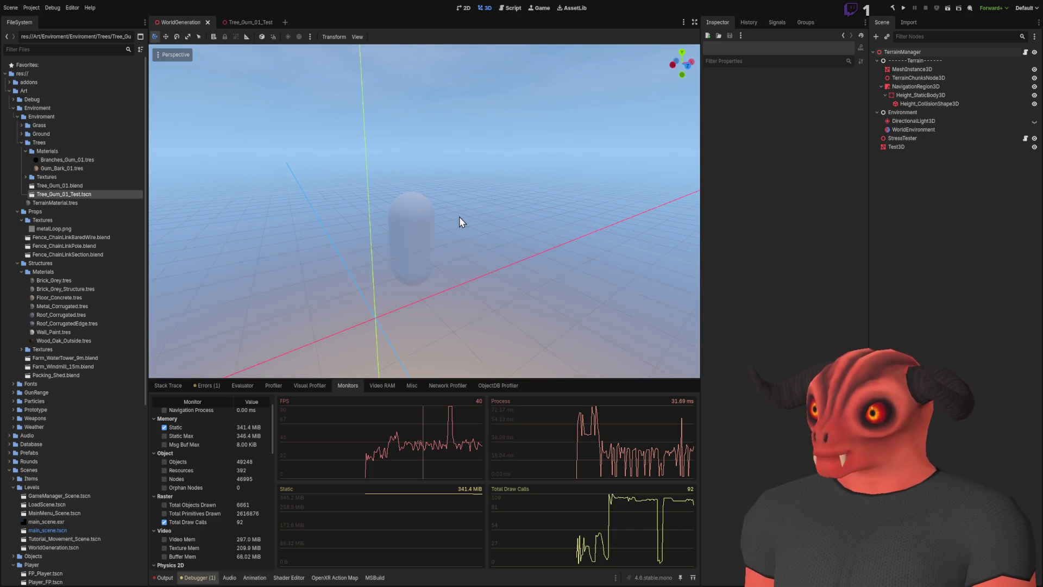
mouse_move(547, 230)
mouse_down()
mouse_move(565, 239)
mouse_move(587, 229)
mouse_move(554, 217)
mouse_up()
scroll(425, 211, up, 3)
key(w)
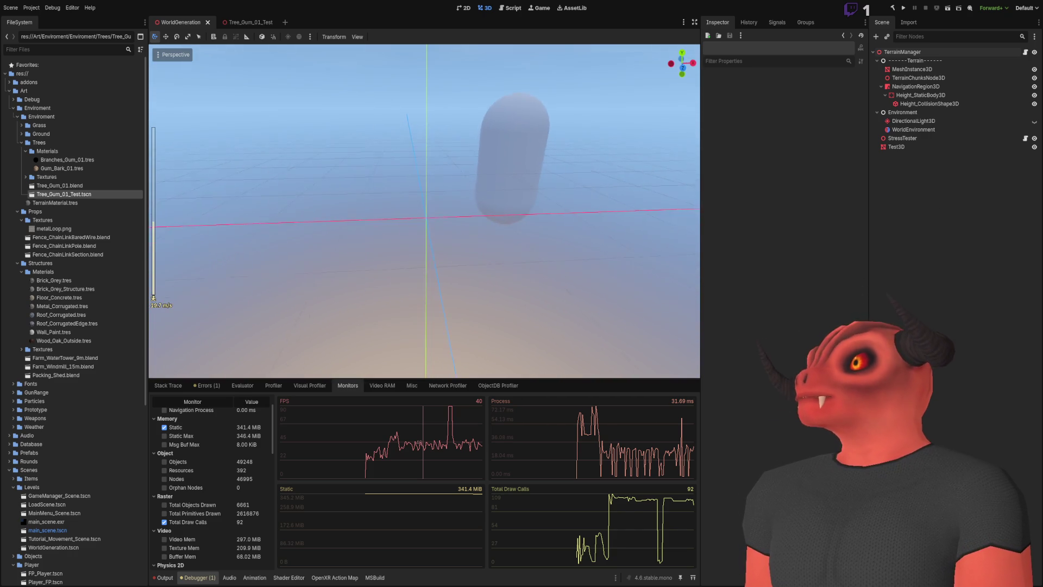
key(w)
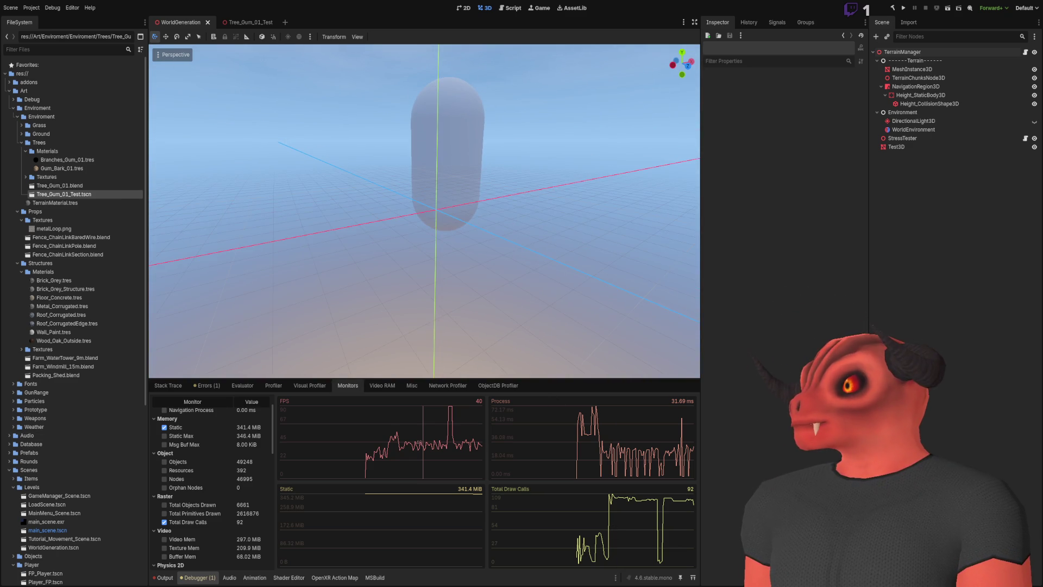
In Obsidian's Performance note, select the last two FPS lines, ending at the 41 FPS no Alpha entry
key(alt+Tab)
triple_click(184, 267)
drag(183, 266, 186, 249)
click(259, 268)
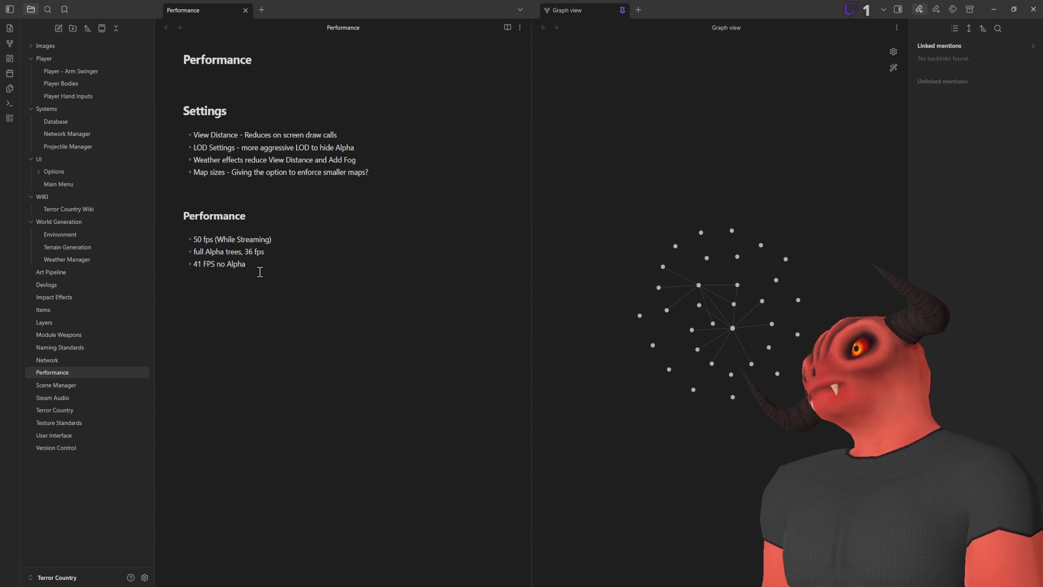
Append 'No objects' to the 50 fps While Streaming bullet, then return to Godot
click(293, 239)
text(No objects)
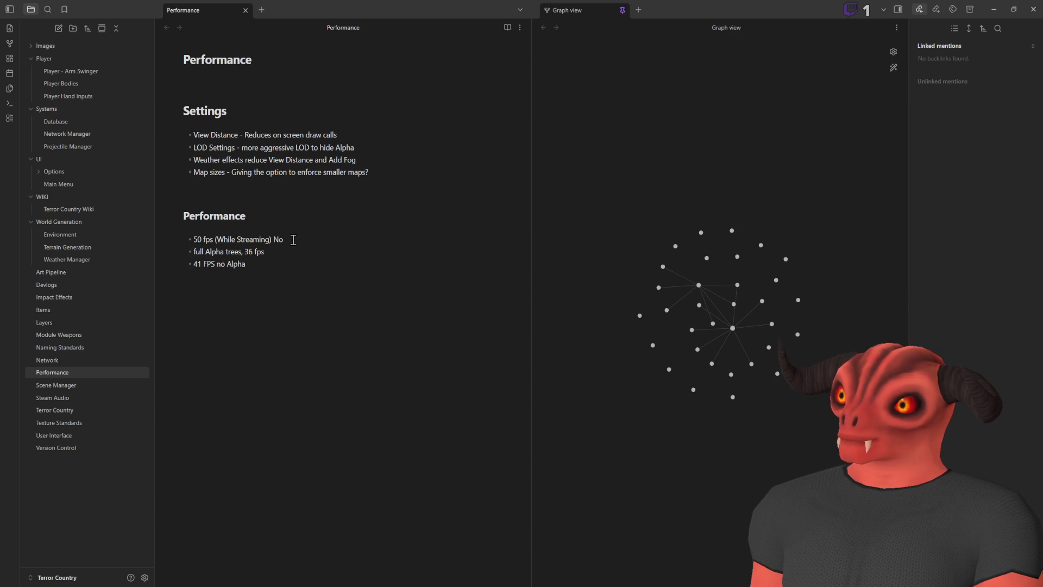
drag(193, 239, 314, 259)
click(314, 260)
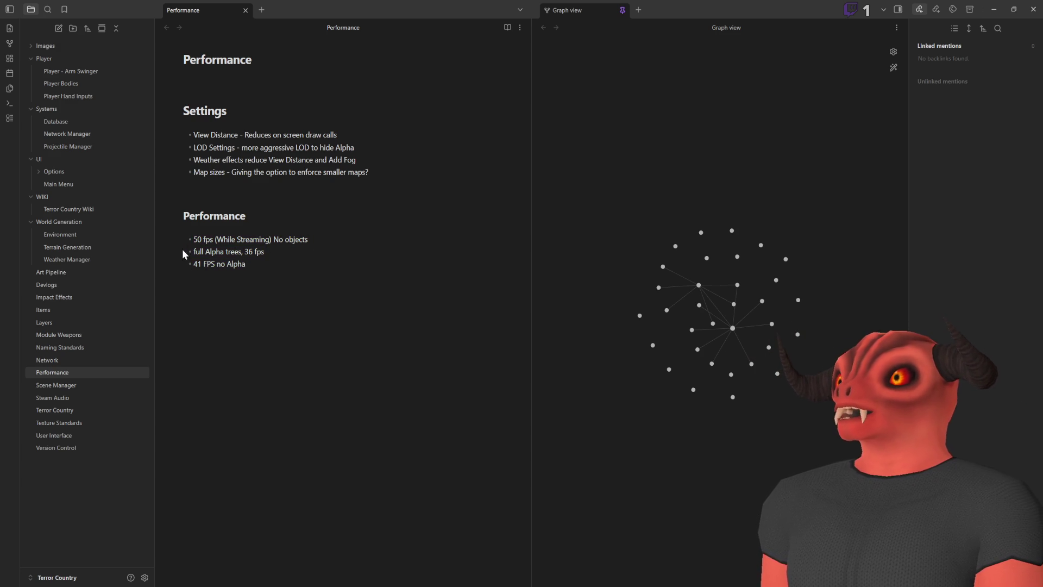
drag(191, 239, 218, 264)
click(278, 261)
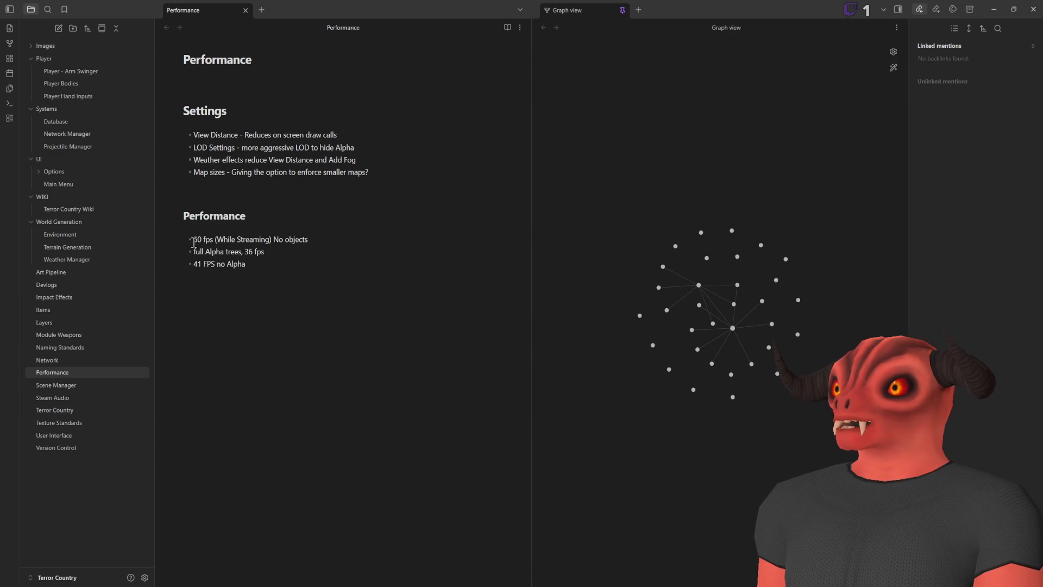
key(alt+Tab)
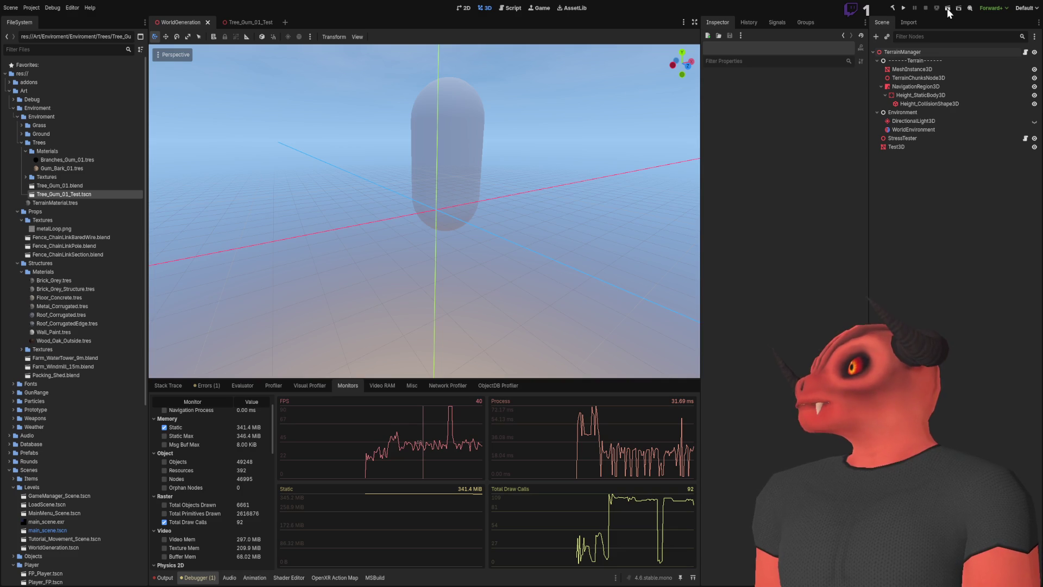
key(F6)
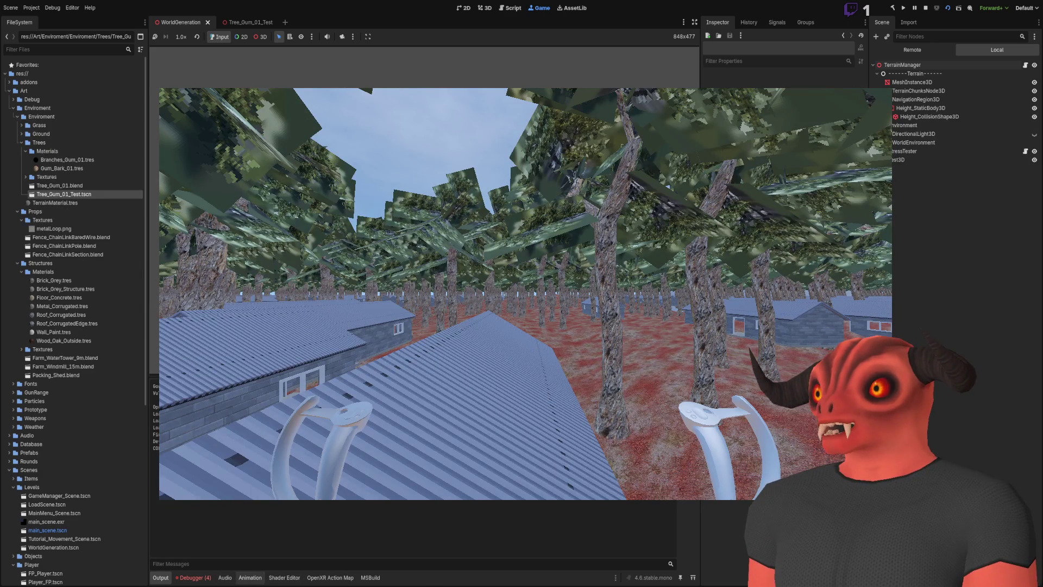
click(192, 577)
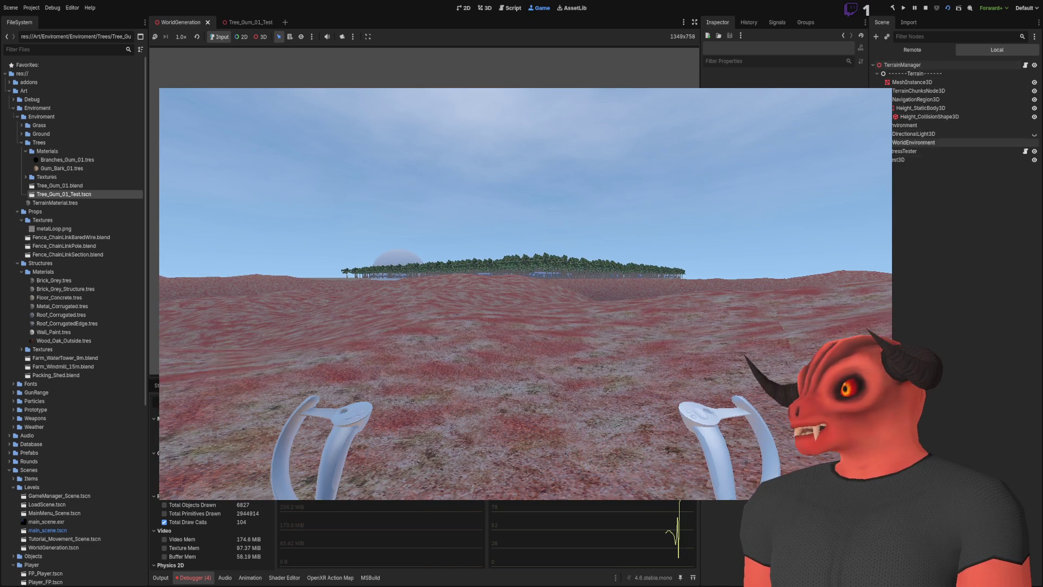
click(908, 46)
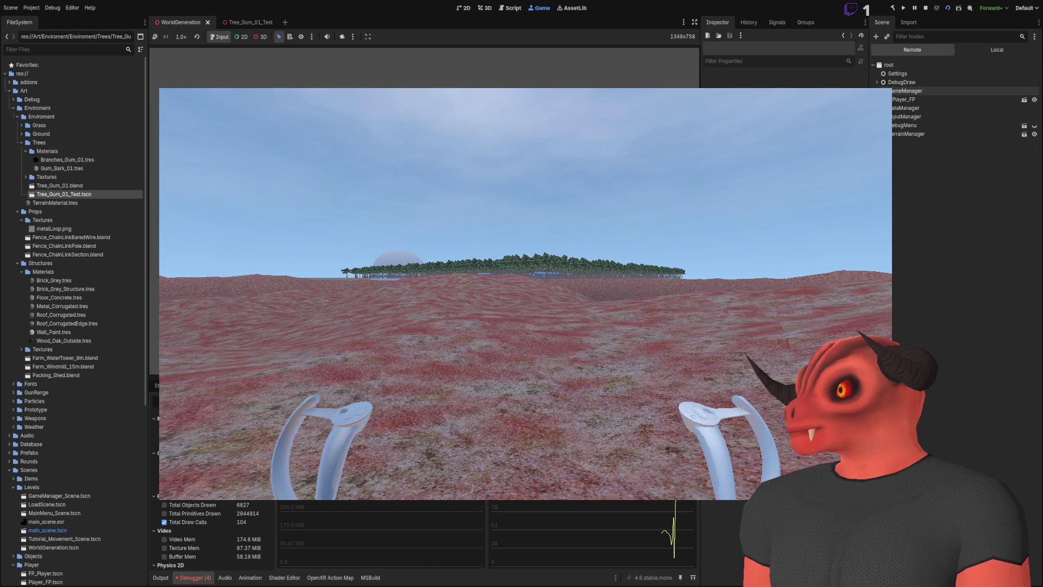
click(892, 143)
click(897, 151)
click(900, 159)
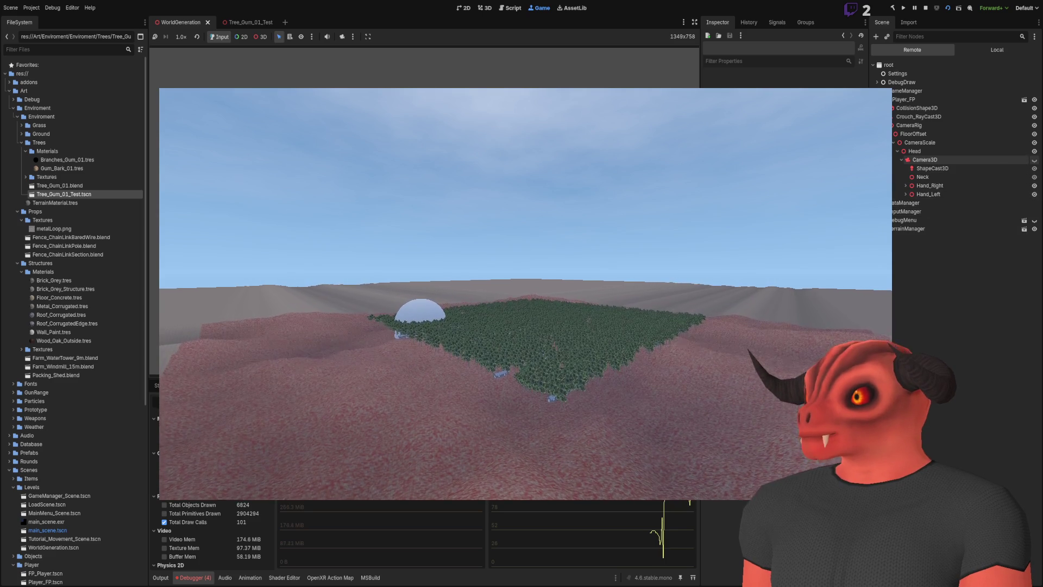
click(1034, 162)
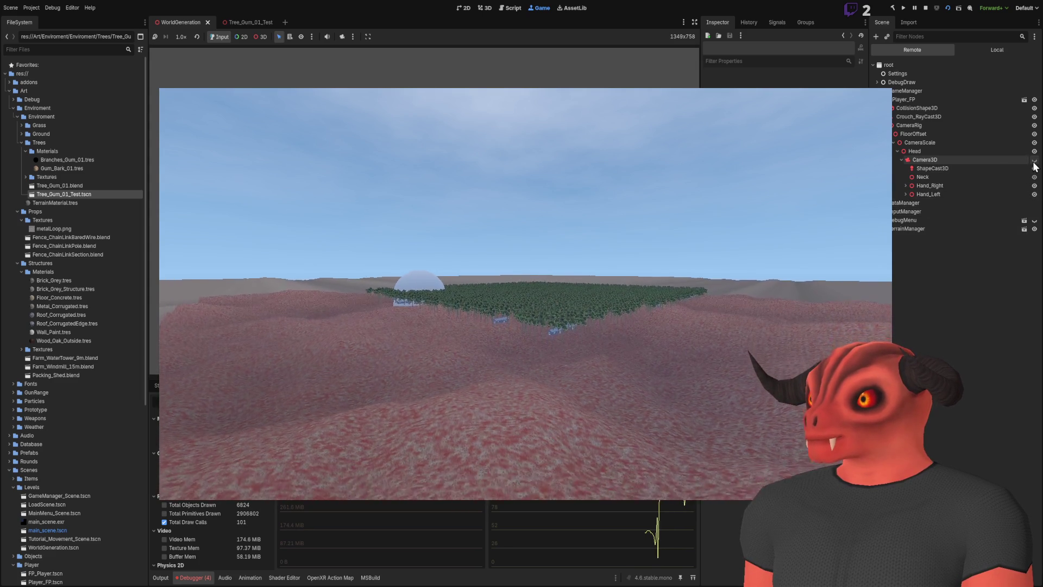
click(1035, 162)
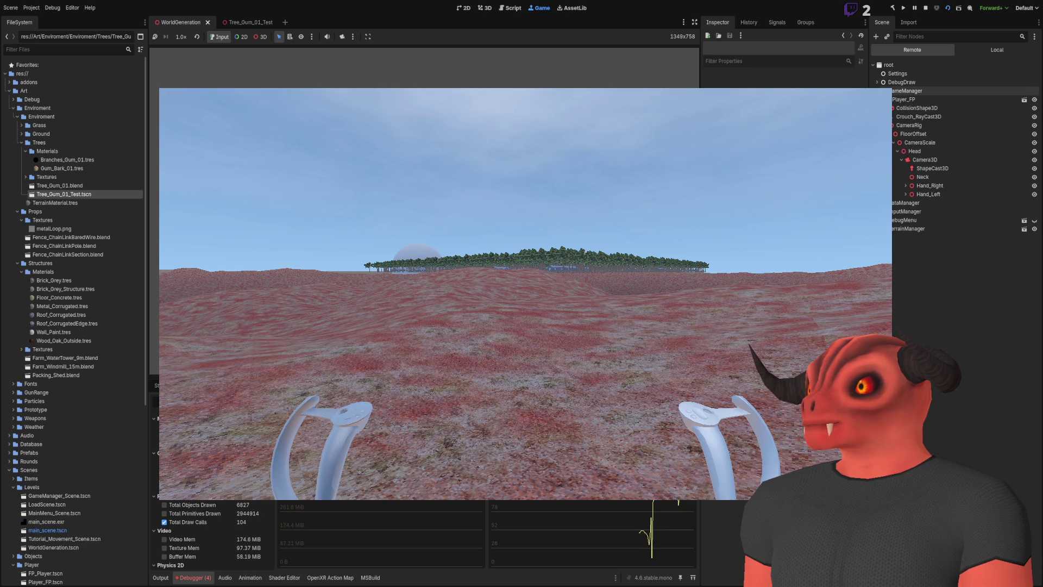
click(922, 7)
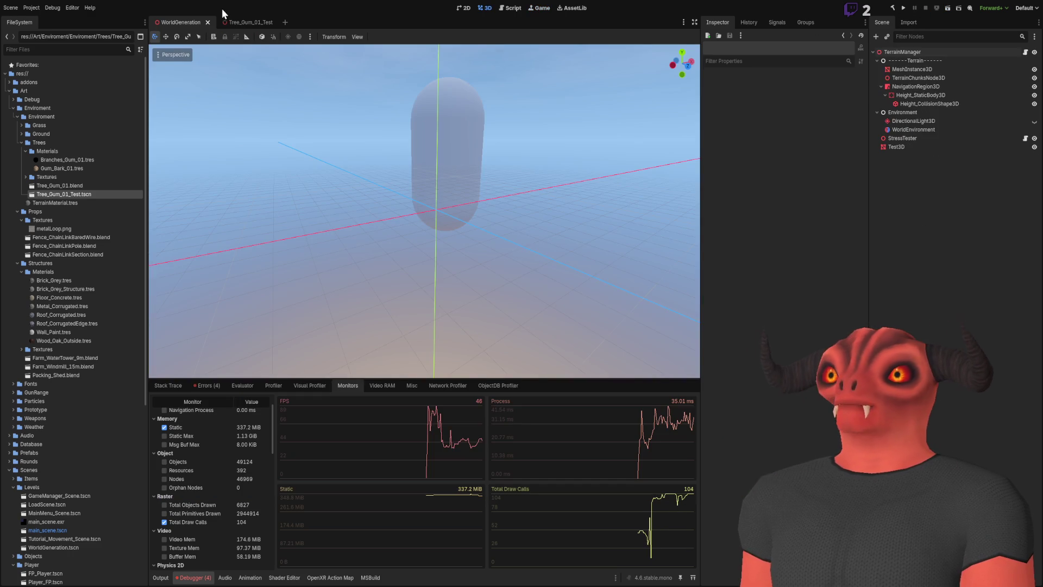
Open the Player_FP scene and inspect its Head and Camera3D nodes
scroll(60, 228, down, 5)
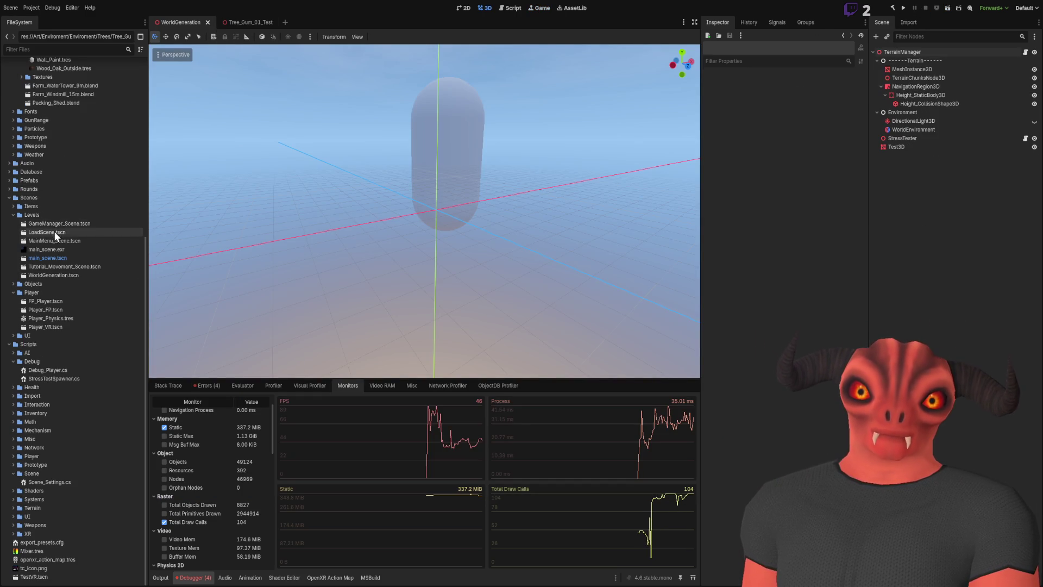
scroll(55, 239, up, 5)
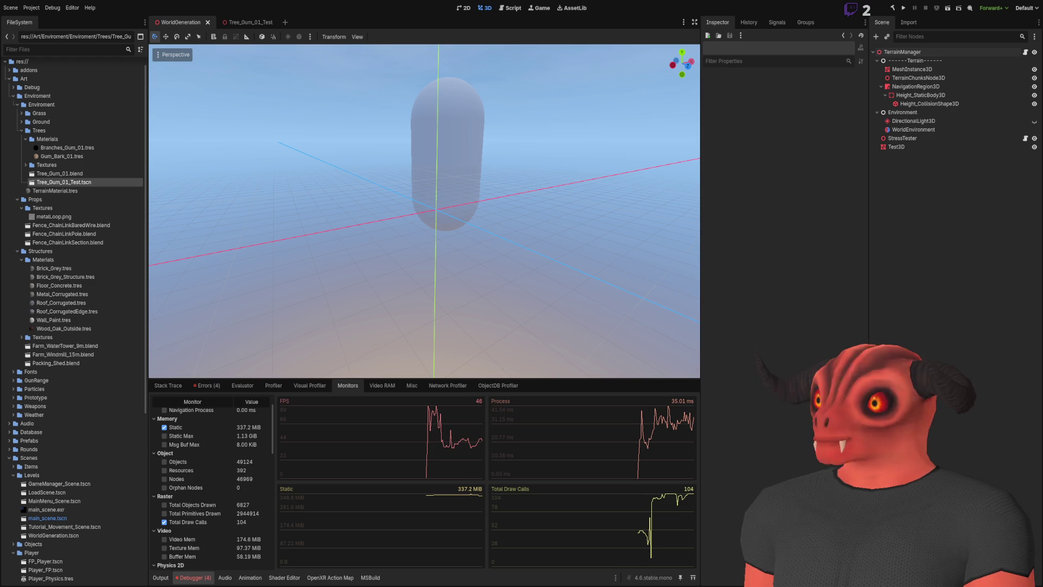
scroll(76, 206, down, 5)
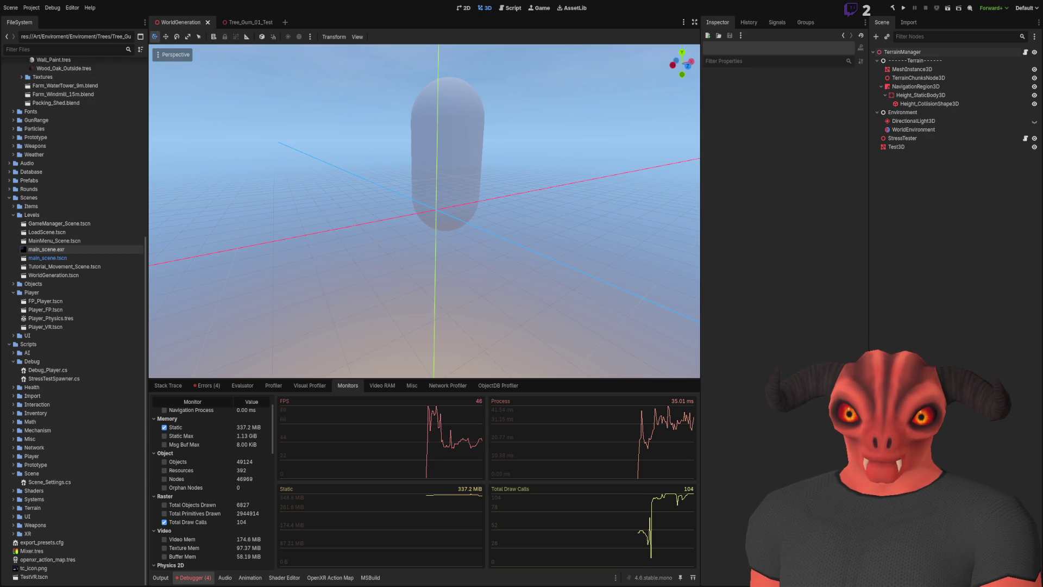
double_click(46, 309)
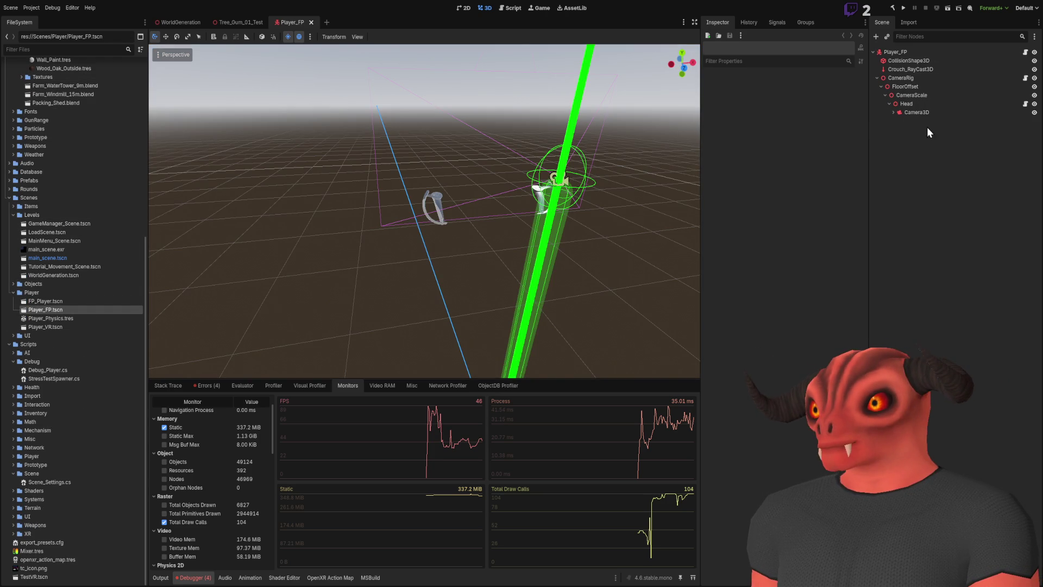
click(894, 112)
click(894, 112)
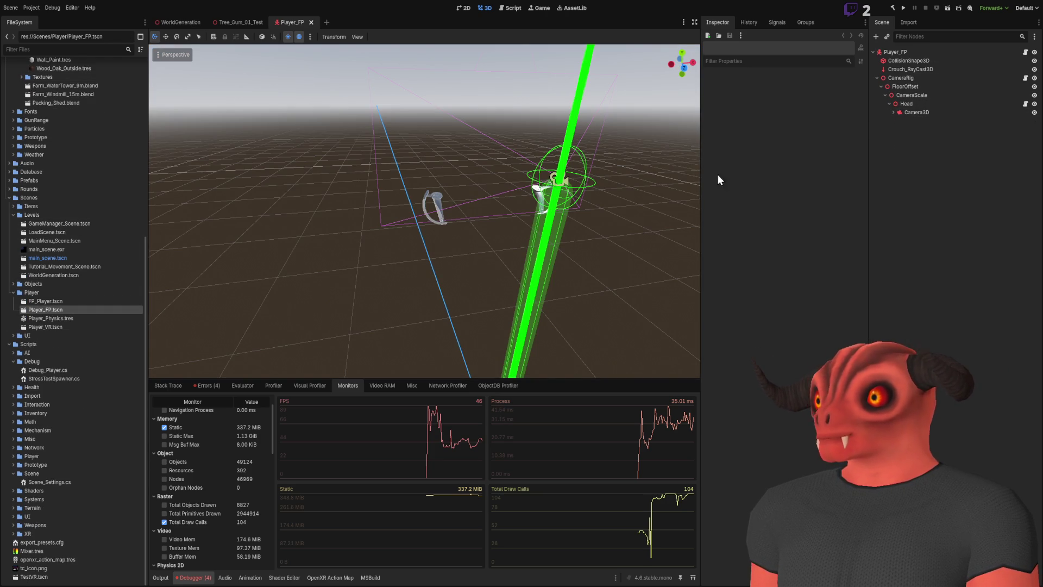
click(917, 103)
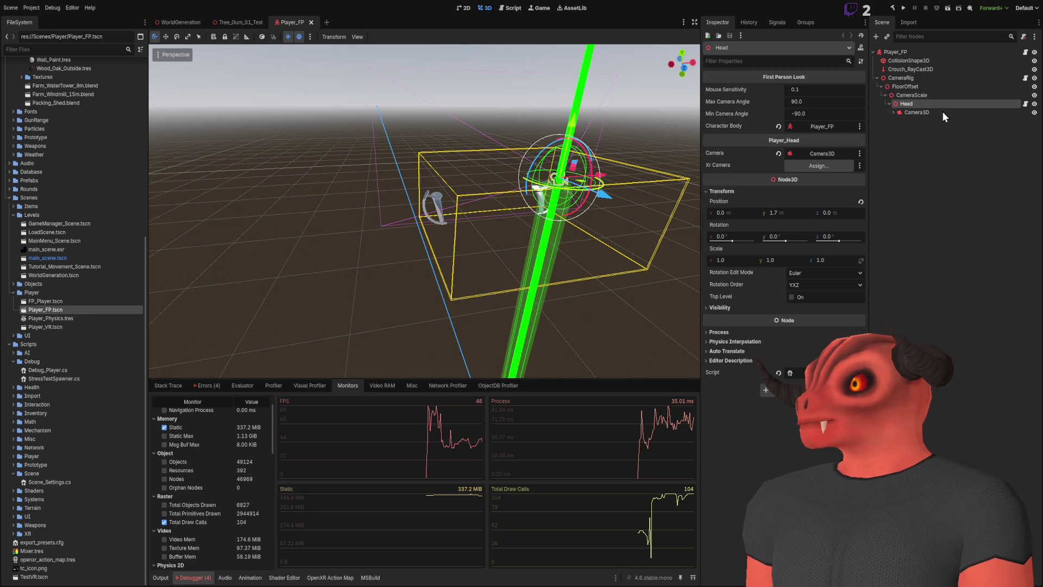
click(886, 217)
click(917, 112)
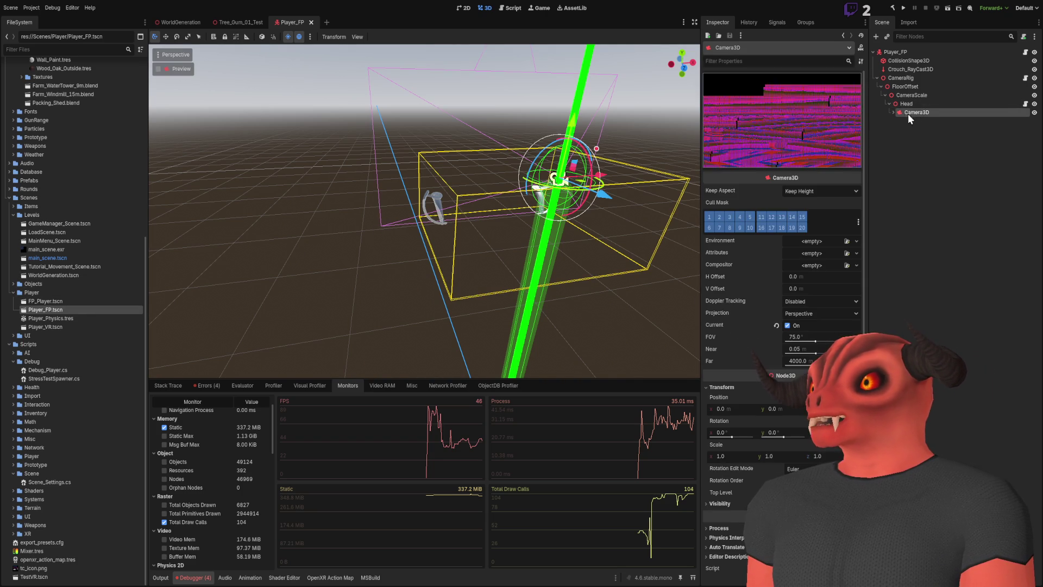
click(879, 46)
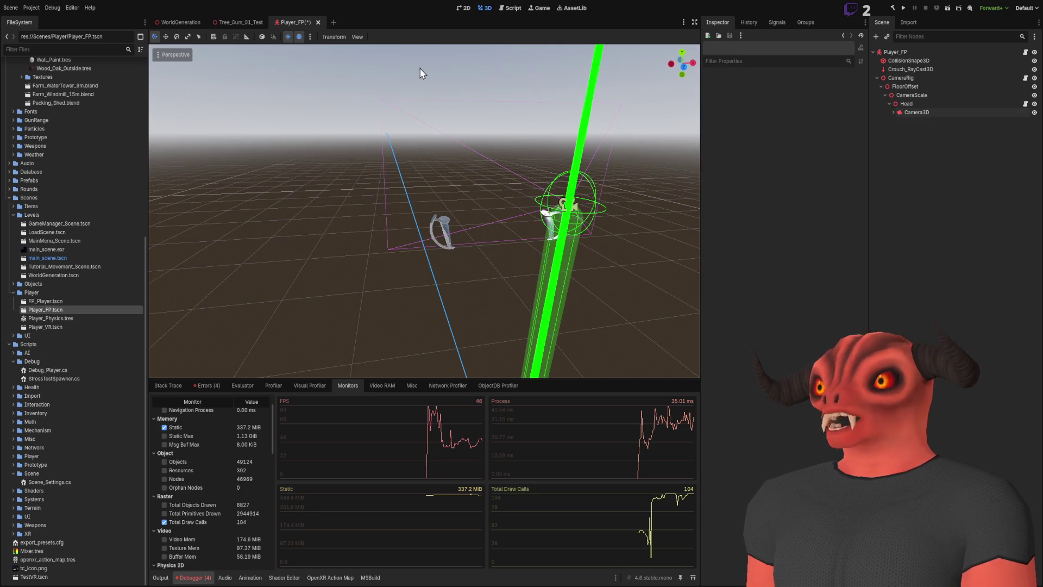
Close the Player_FP scene tab and review the note's Performance section before returning to Godot
click(318, 22)
click(184, 23)
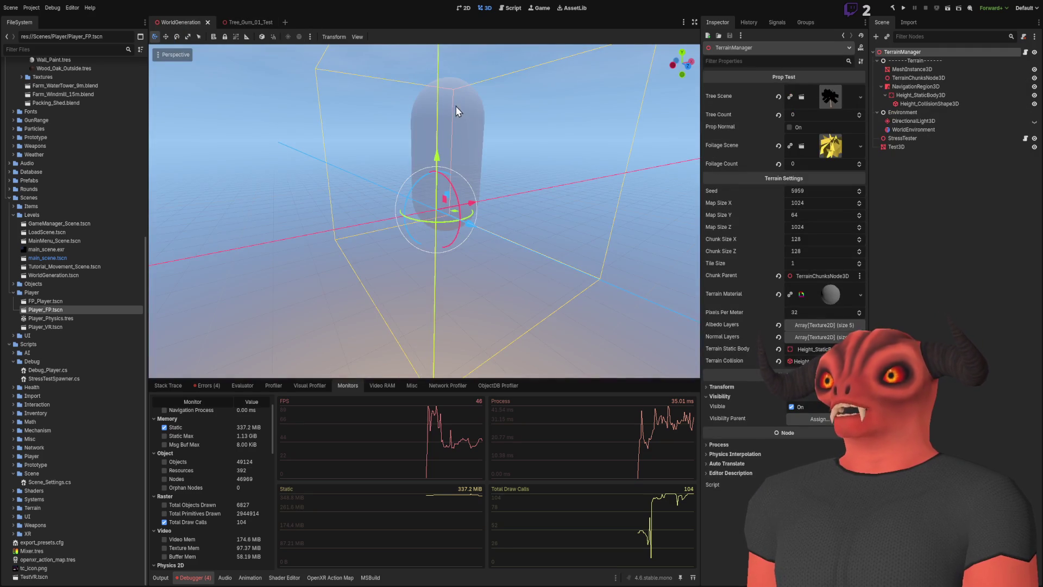
key(alt+Tab)
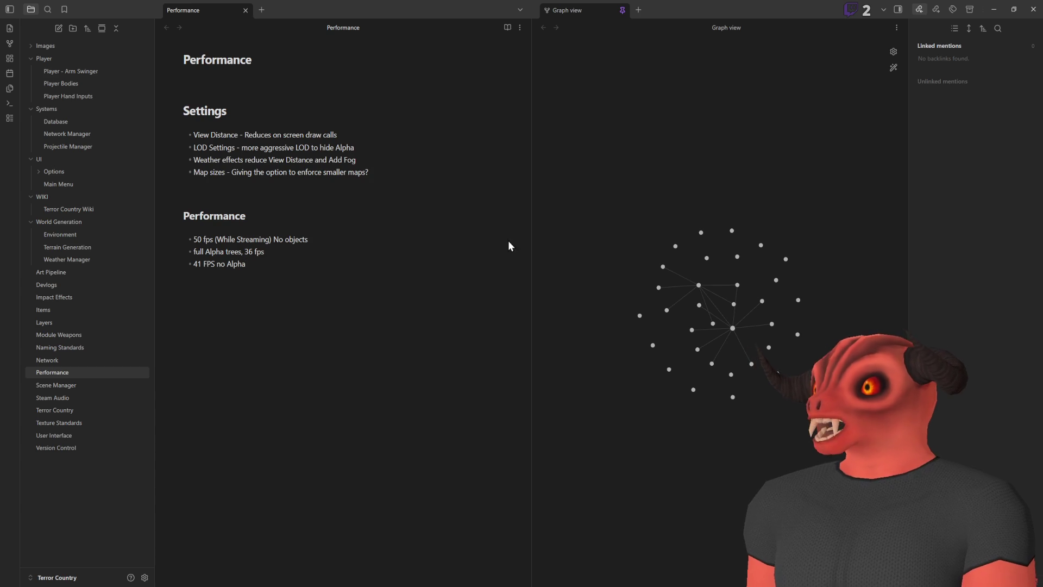
drag(293, 296, 130, 222)
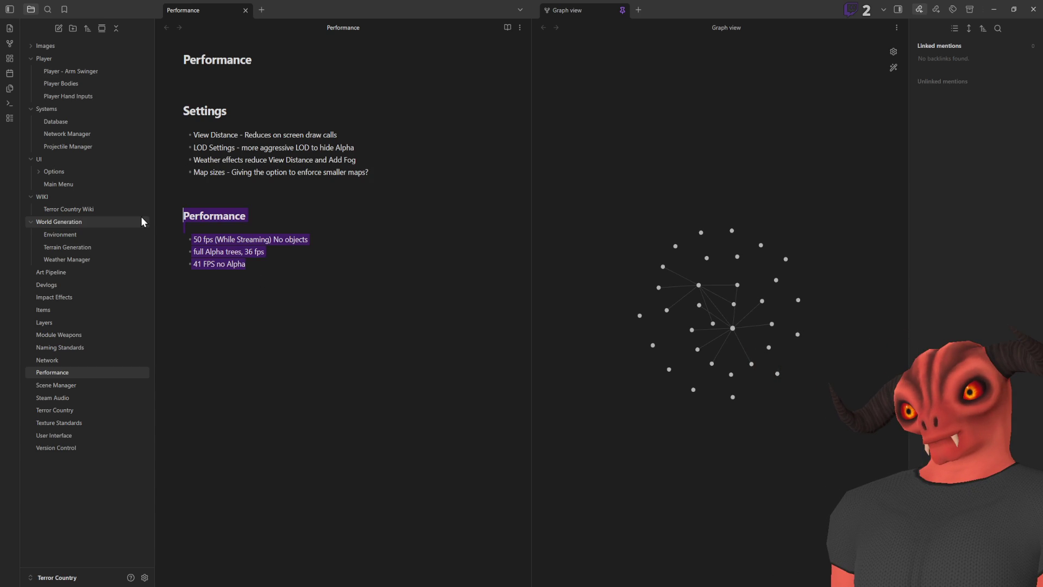
click(309, 261)
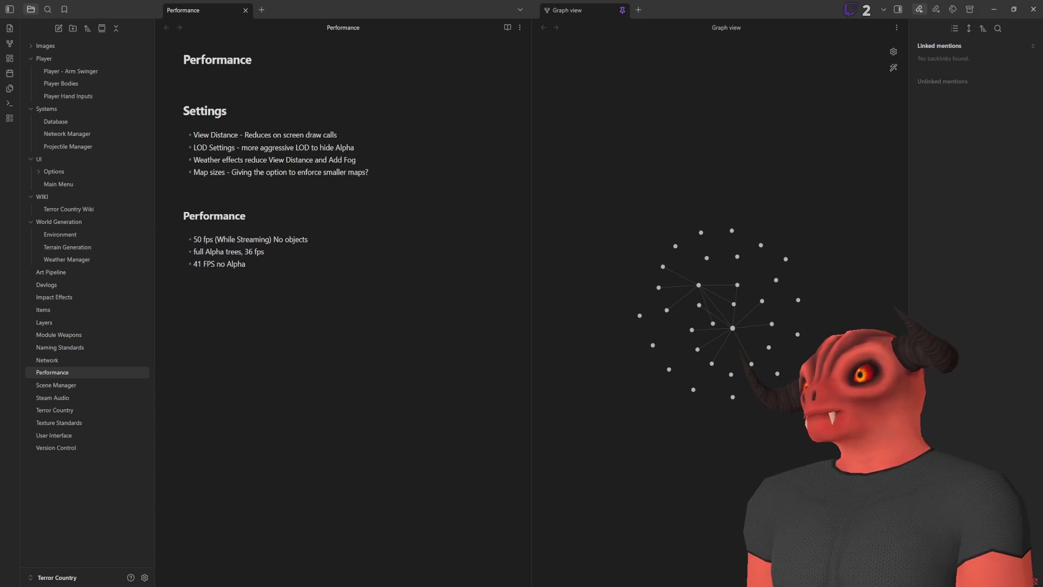
key(alt+Tab)
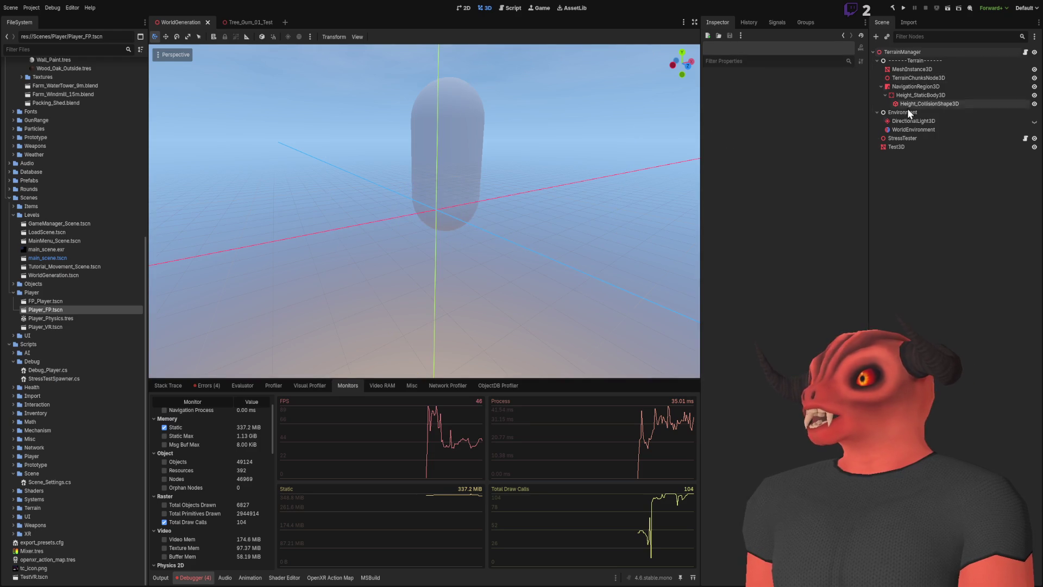
Select StressTester to review its spawn counts and map size, then switch to the Performance note
click(907, 138)
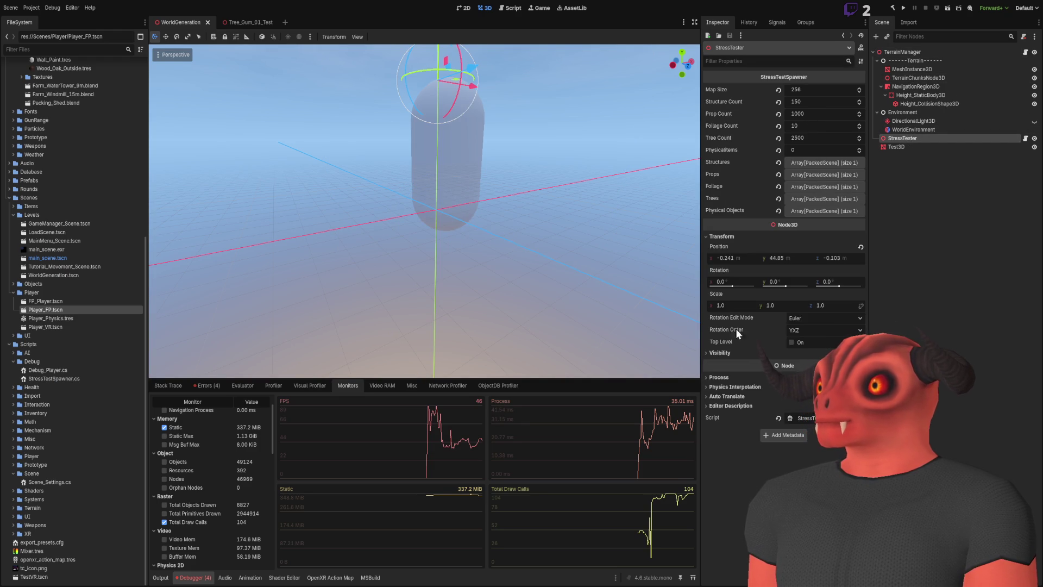
key(alt+Tab)
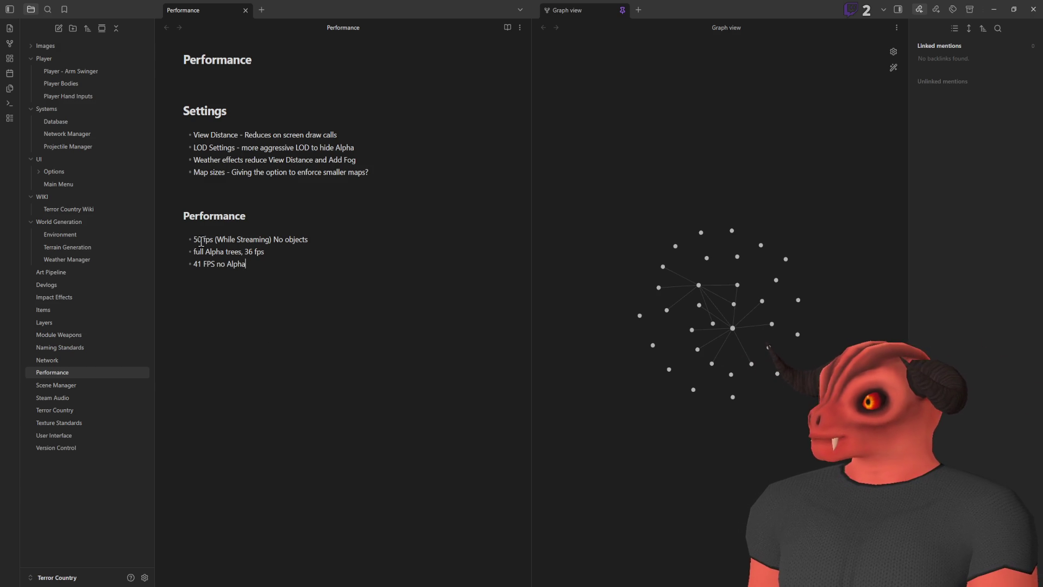
Focus Obsidian's graph pane, then switch back to Godot's WorldGeneration scene
click(765, 236)
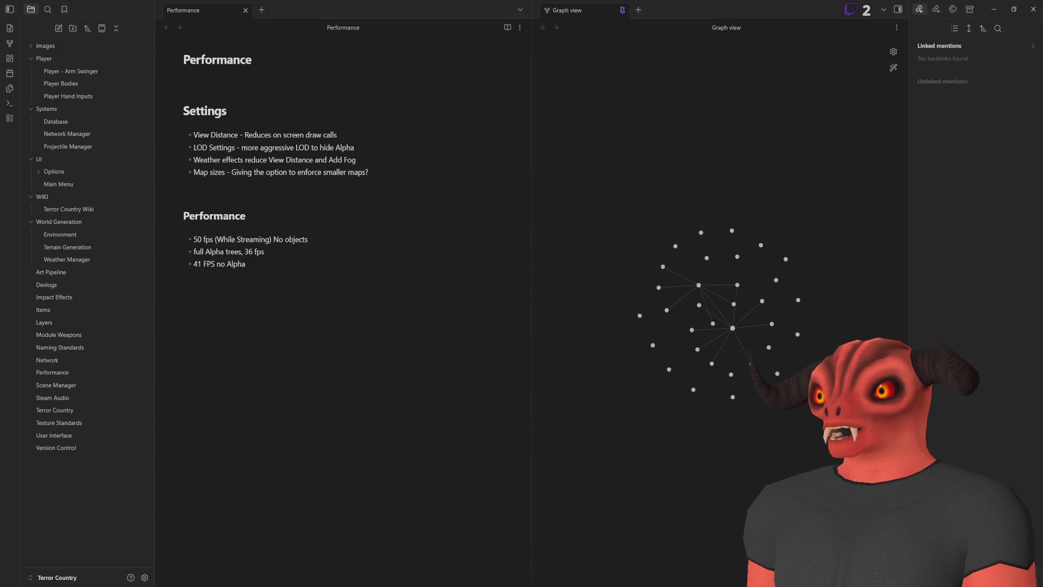
key(alt+Tab)
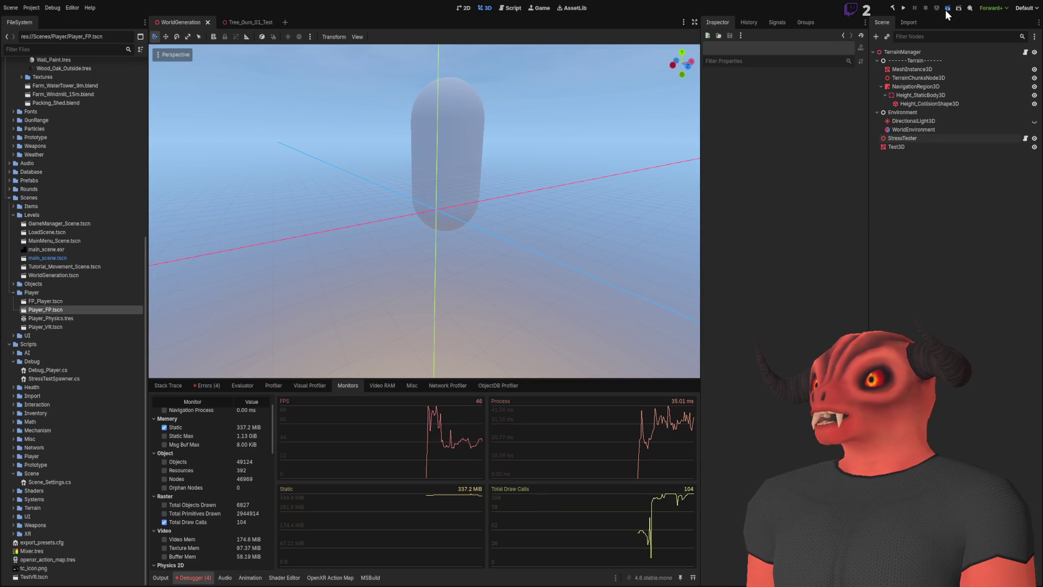
Run WorldGeneration with F6, watch the Monitors and the F3 draw layers overlay, then stop at 34 FPS
key(F6)
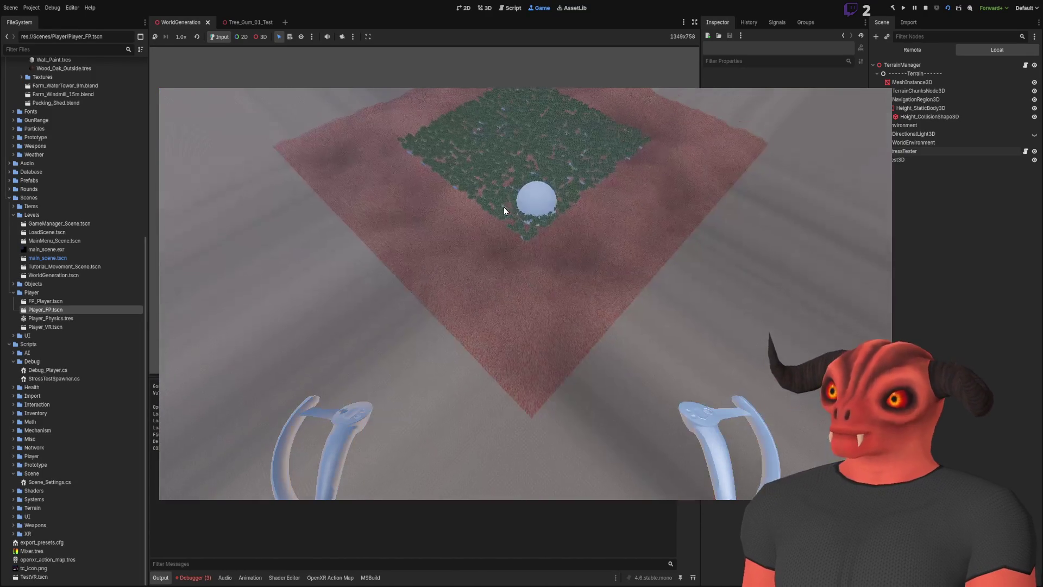
click(193, 577)
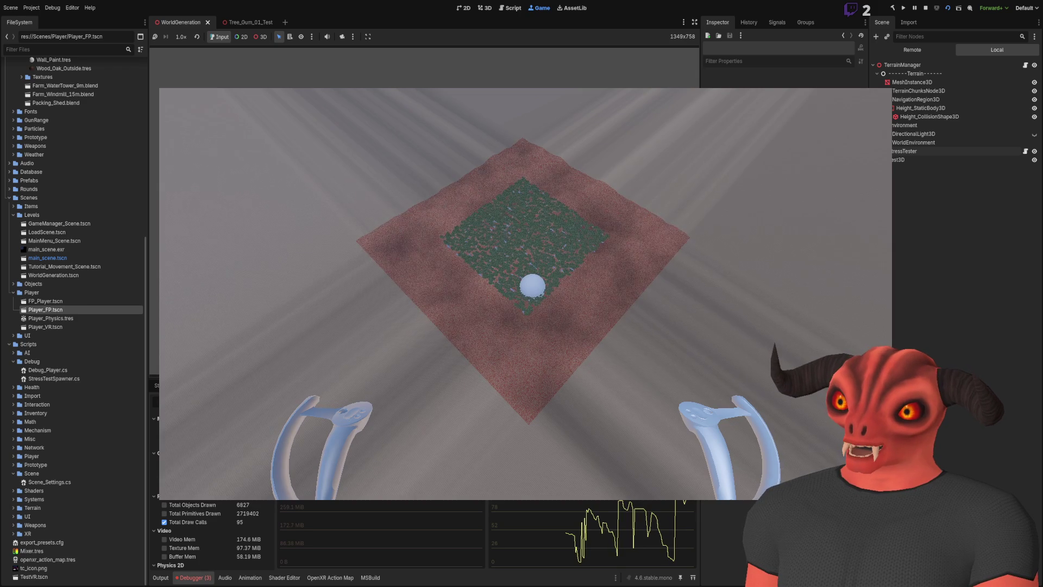
scroll(191, 507, down, 3)
scroll(191, 516, up, 3)
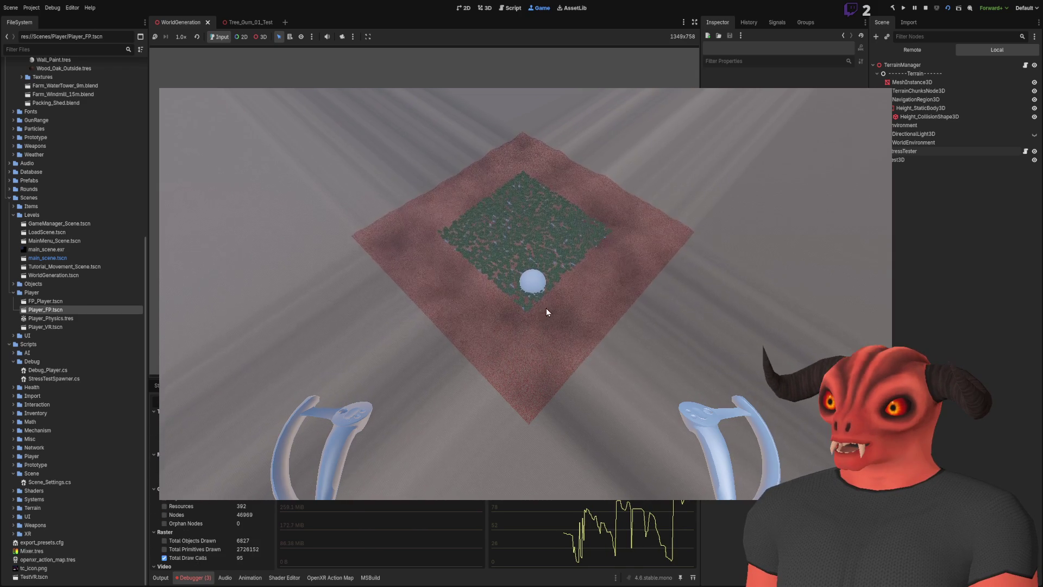
key(F3)
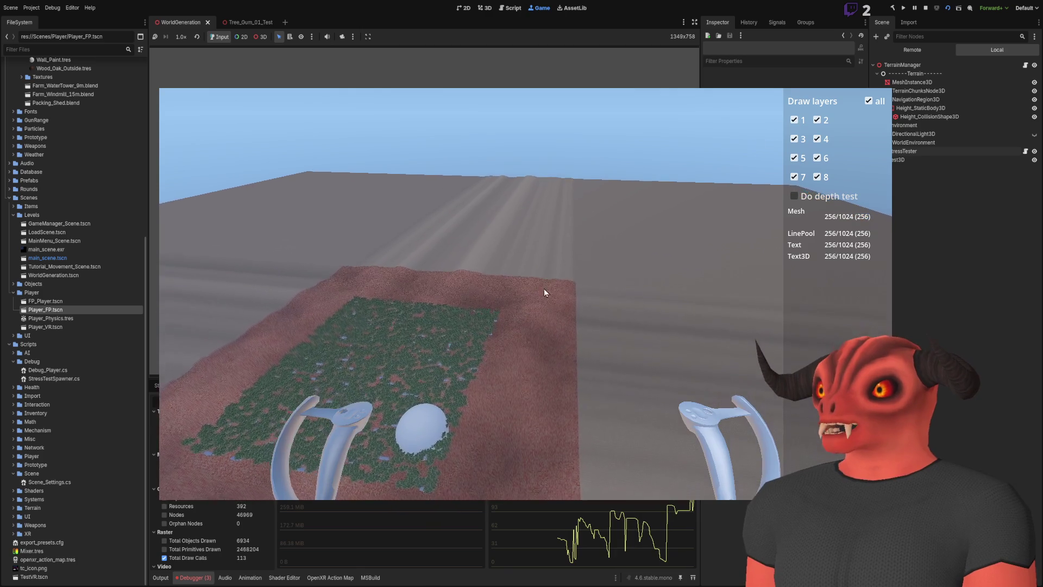
key(F3)
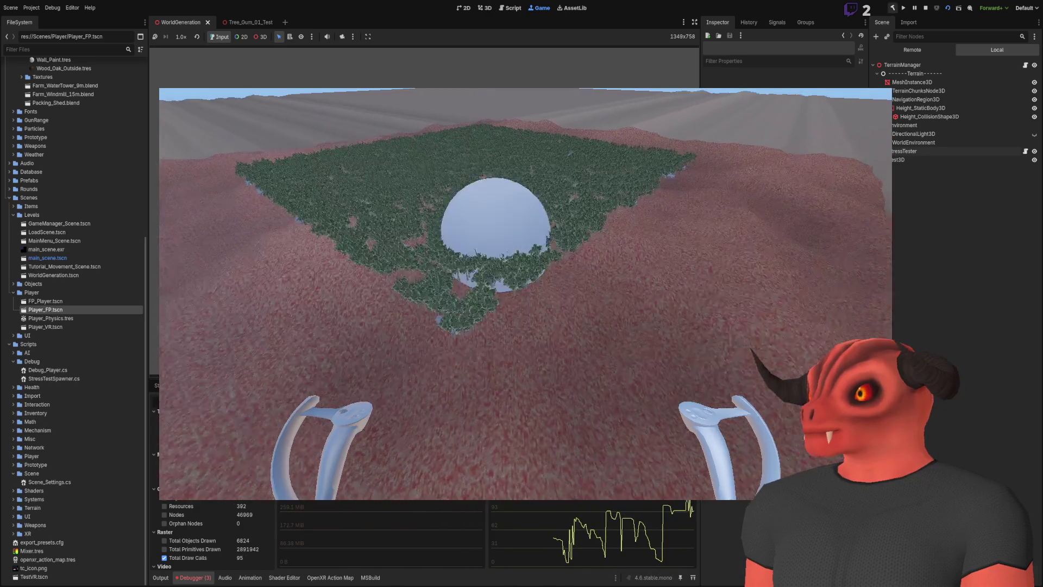
click(925, 8)
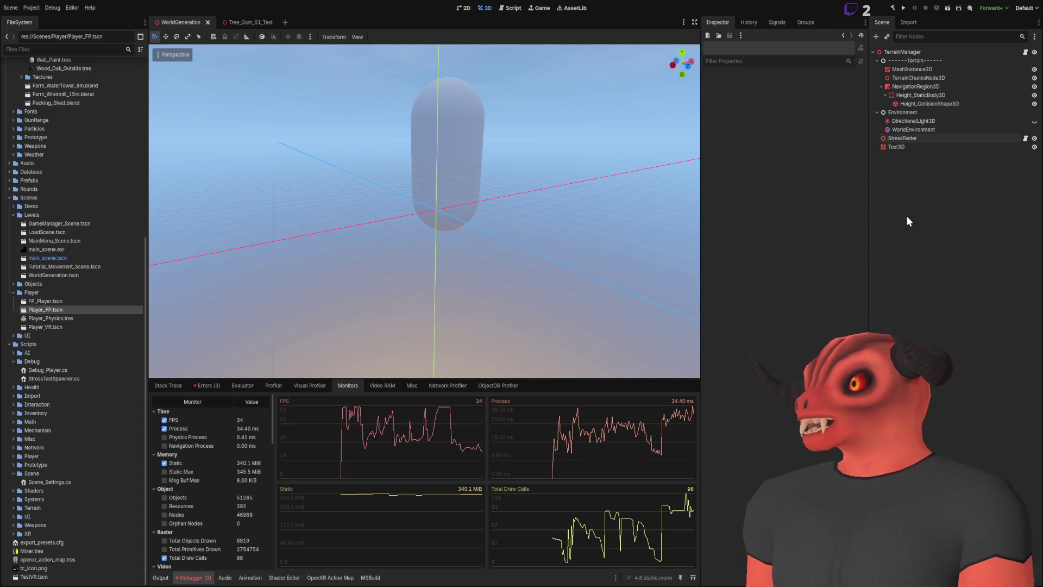
click(872, 53)
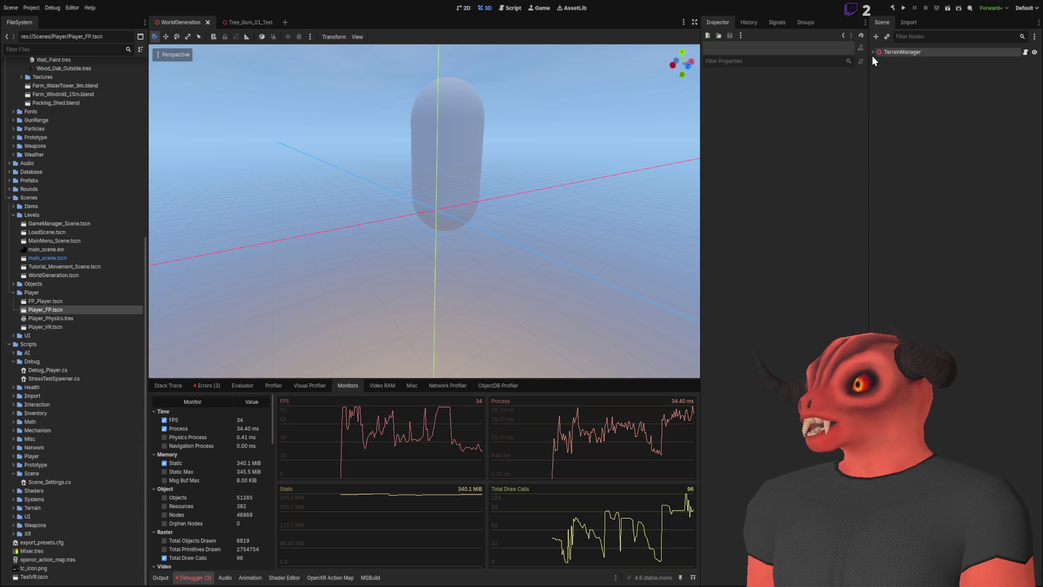
Close the WorldGeneration and Tree_Gum_01_Test scene tabs and show the Output panel
click(207, 23)
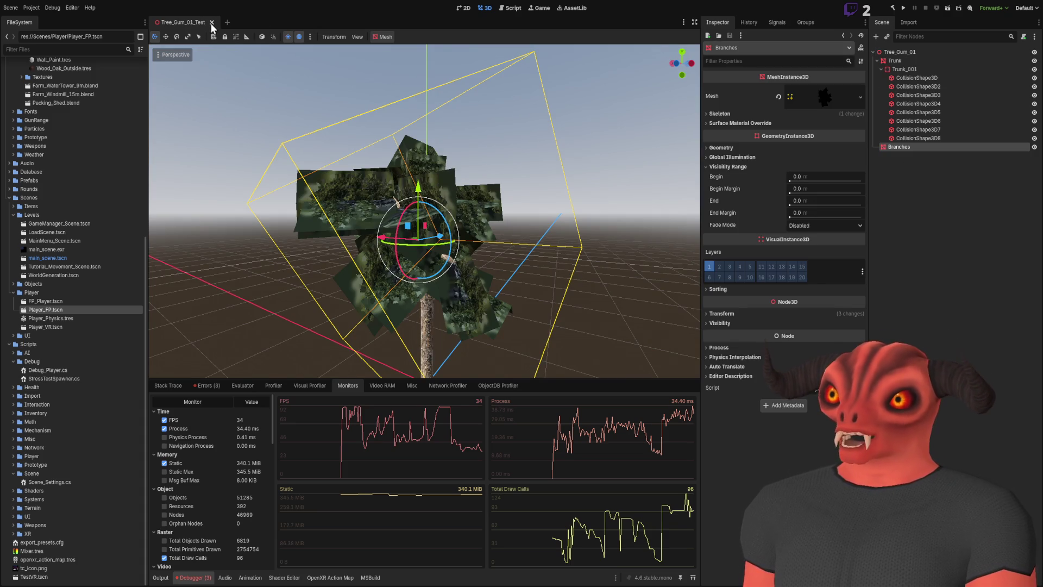
click(211, 23)
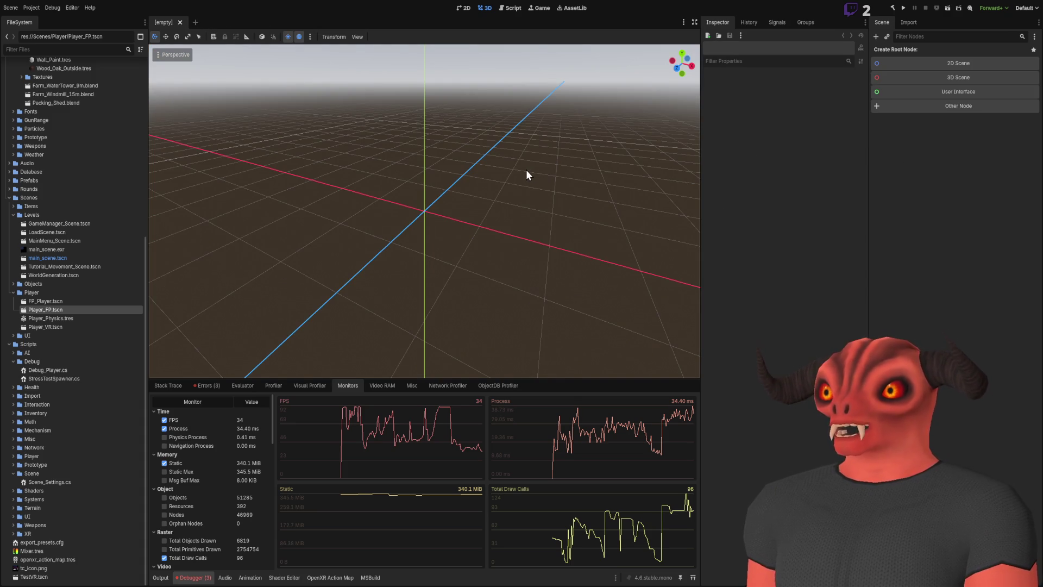
click(160, 578)
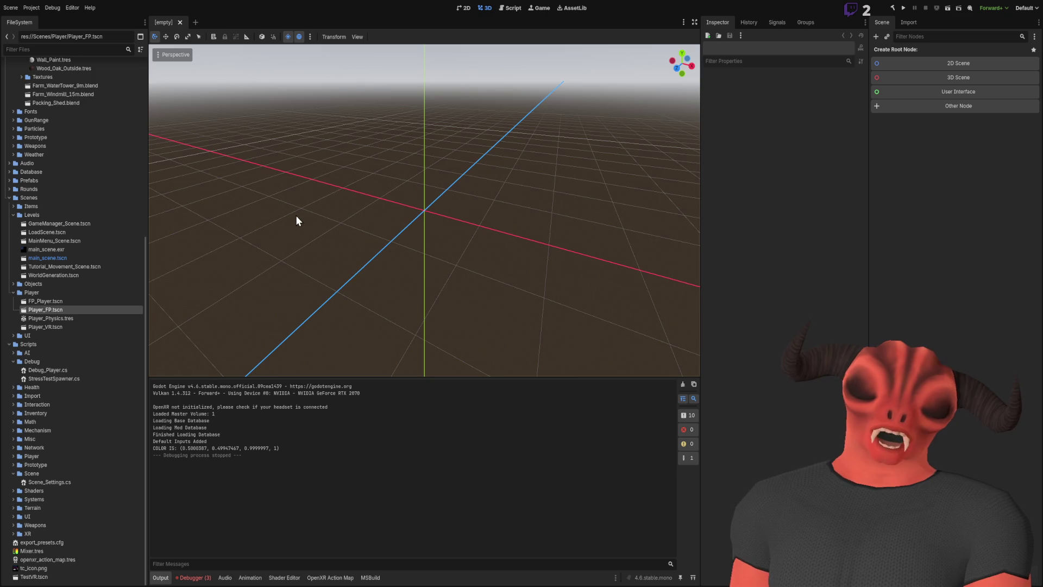
Collapse the Art, Scenes and Scripts folders in the FileSystem dock
scroll(54, 179, up, 10)
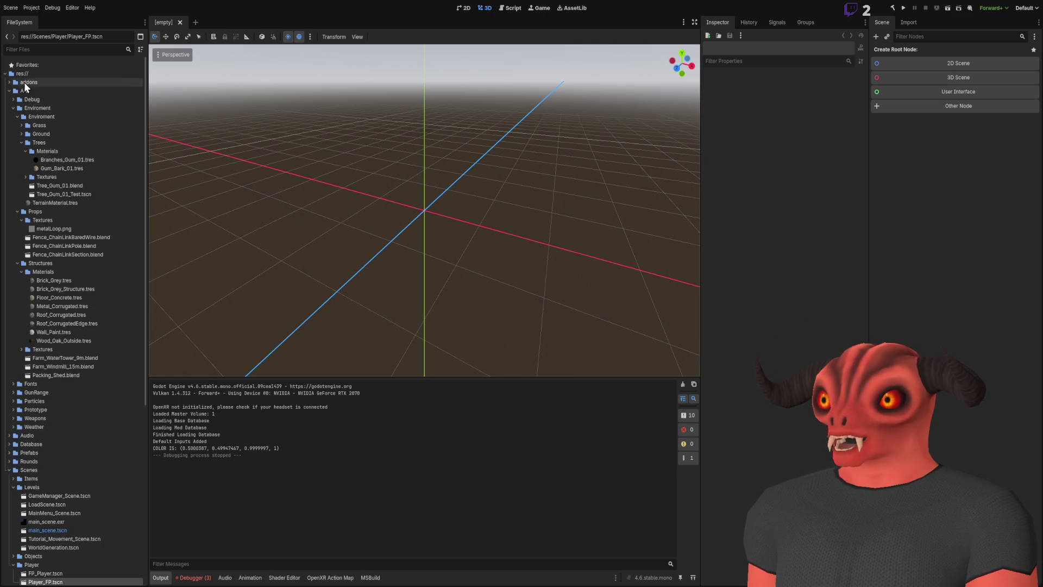
click(9, 91)
click(9, 134)
click(9, 142)
click(9, 143)
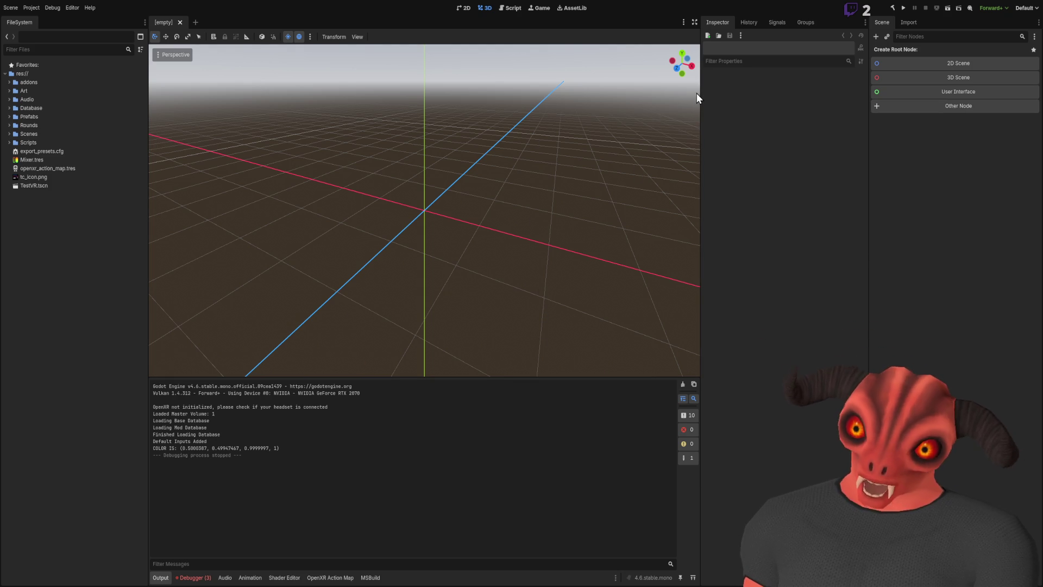
Create a 3D scene with a Node3D root node and select it
click(951, 77)
click(937, 123)
click(923, 50)
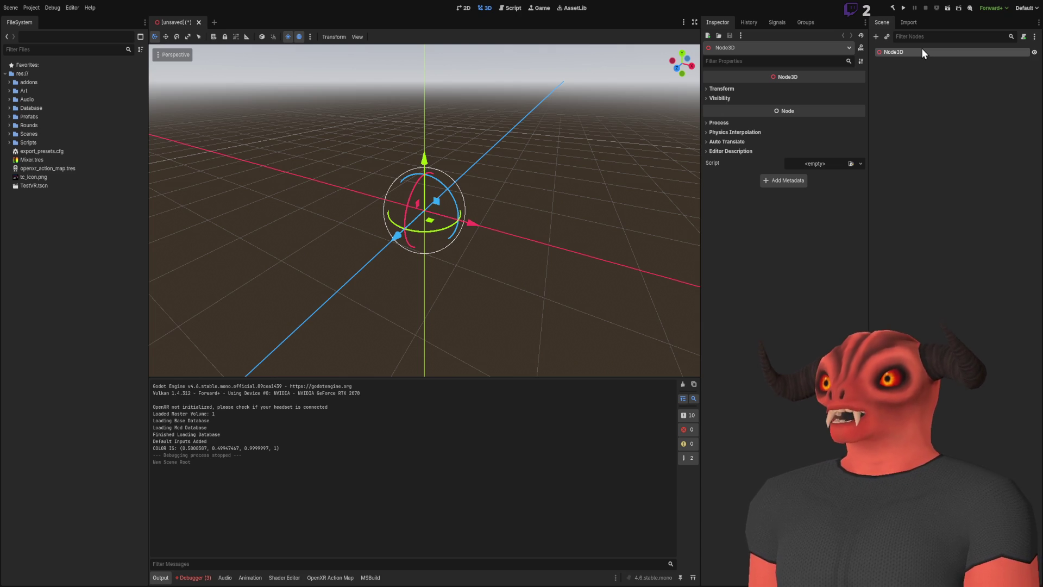
Browse the Node3D's Transform, Visibility and other Inspector sections, then select res://Tutorial in FileSystem
click(728, 88)
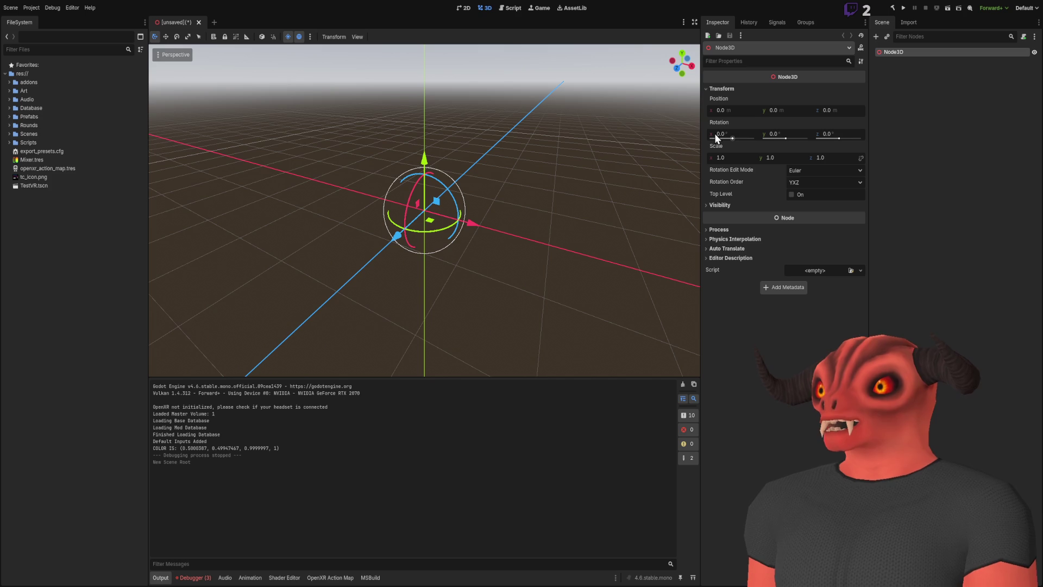
click(723, 206)
click(714, 207)
click(726, 207)
click(726, 207)
double_click(721, 231)
click(722, 247)
click(727, 249)
click(725, 259)
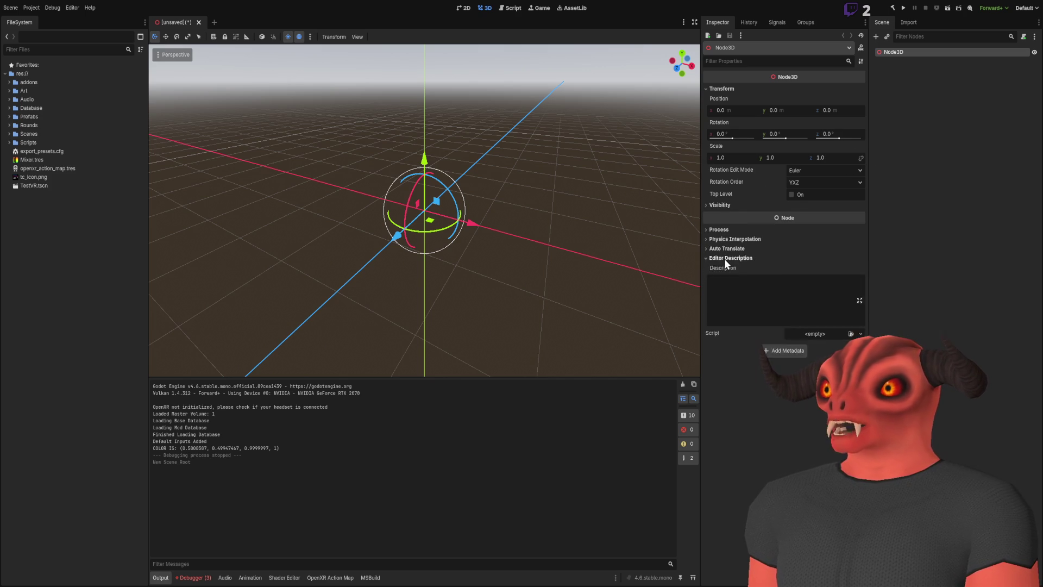
click(725, 259)
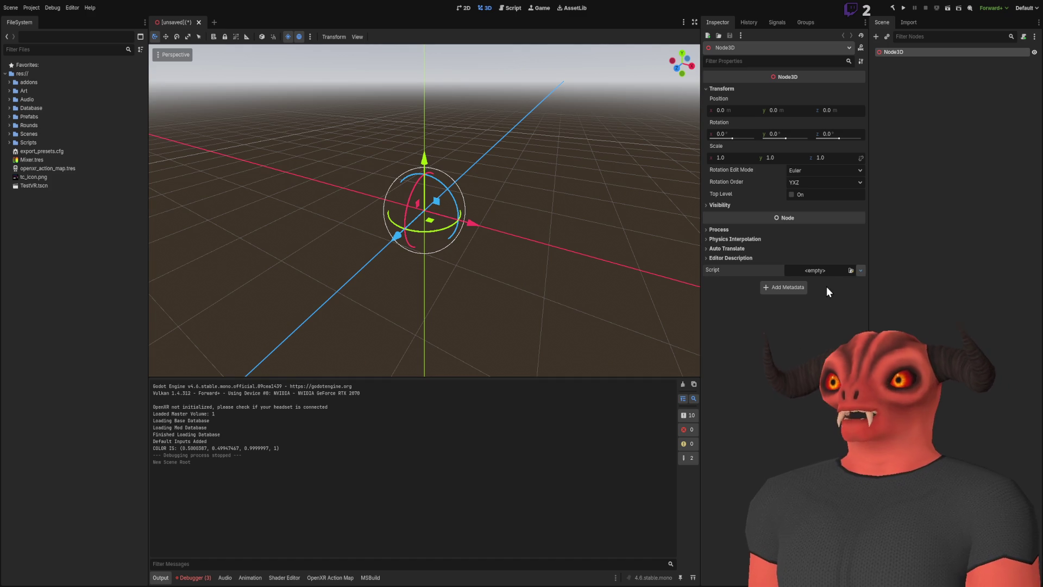
click(38, 74)
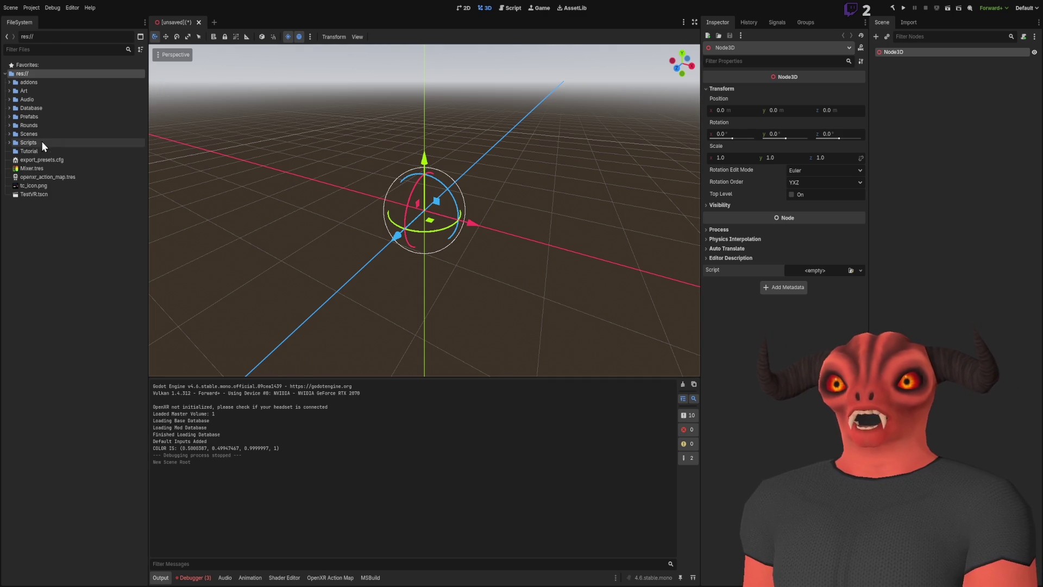
click(43, 151)
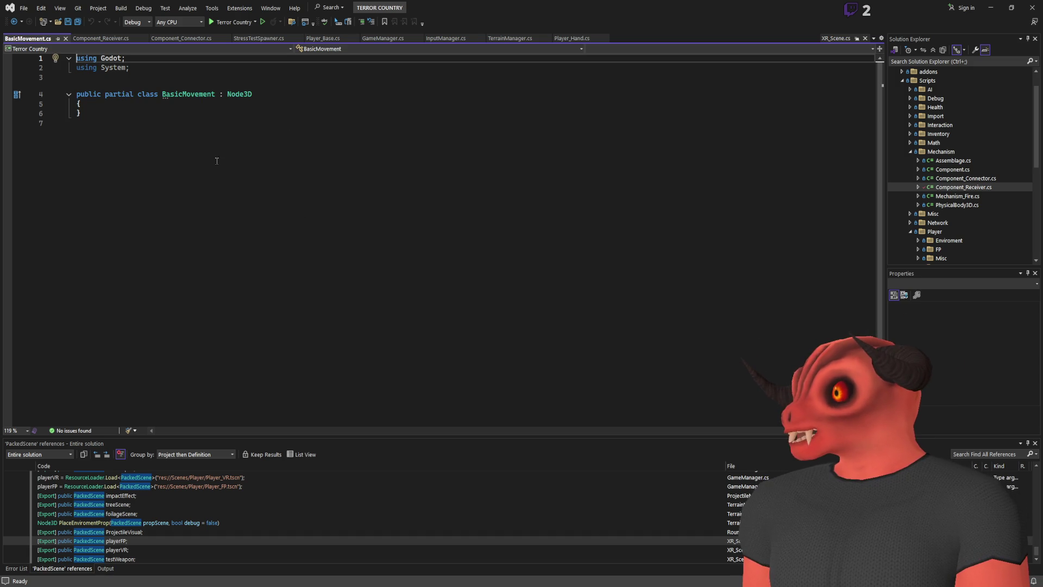
Write a void Awake() stub inside the BasicMovement class body
key(ctrl+a)
click(203, 256)
click(147, 109)
key(Return)
key(Return)
key(Return)
key(Up)
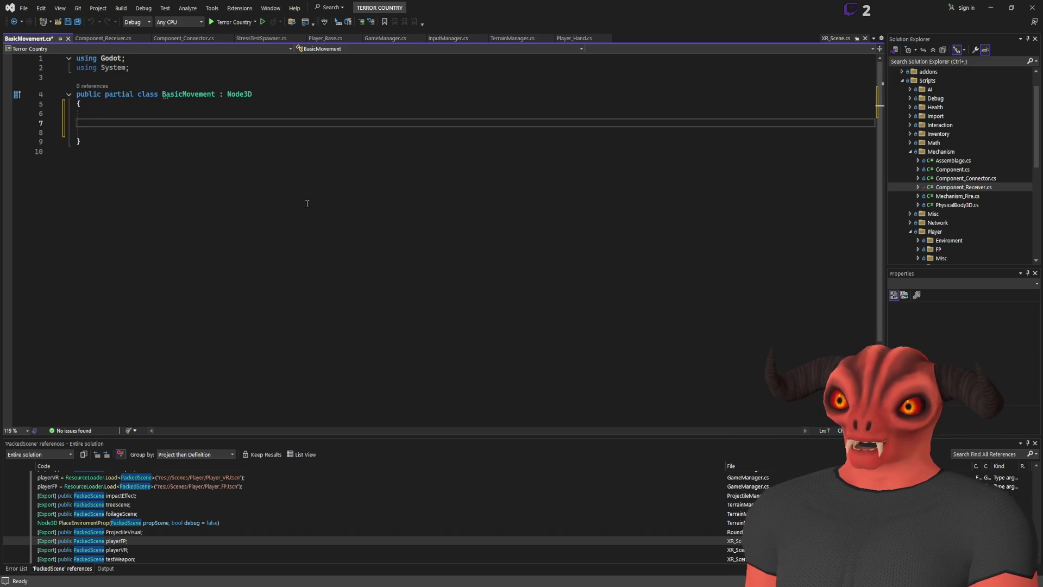
text(override)
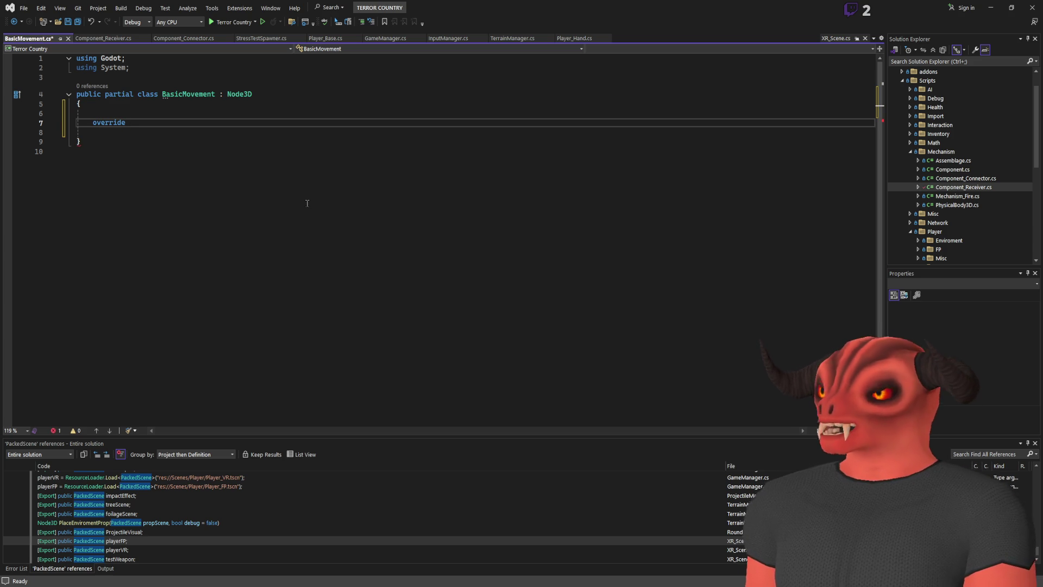
key(BackSpace)
key(BackSpace)
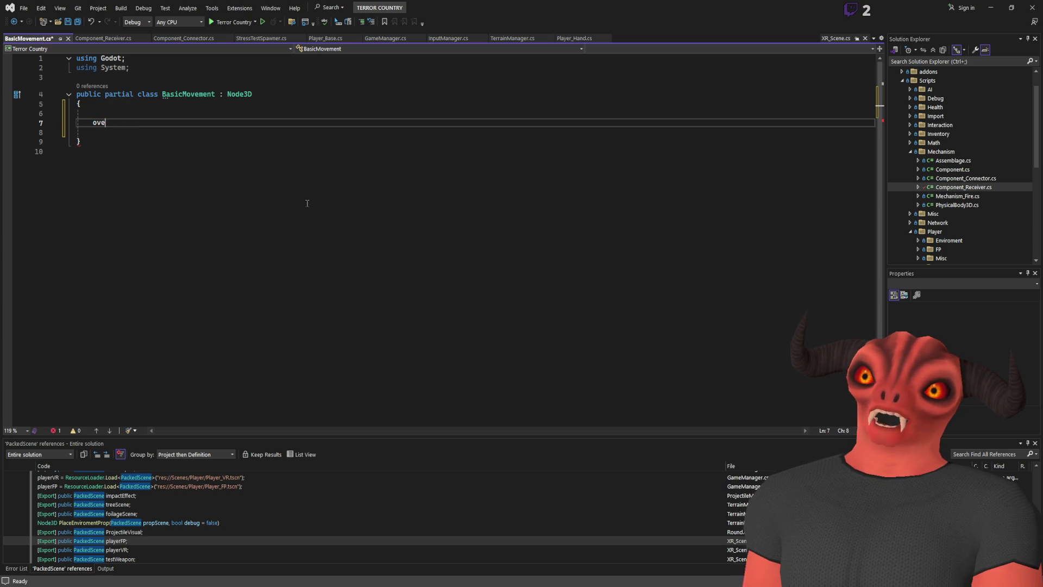
text(void Awake())
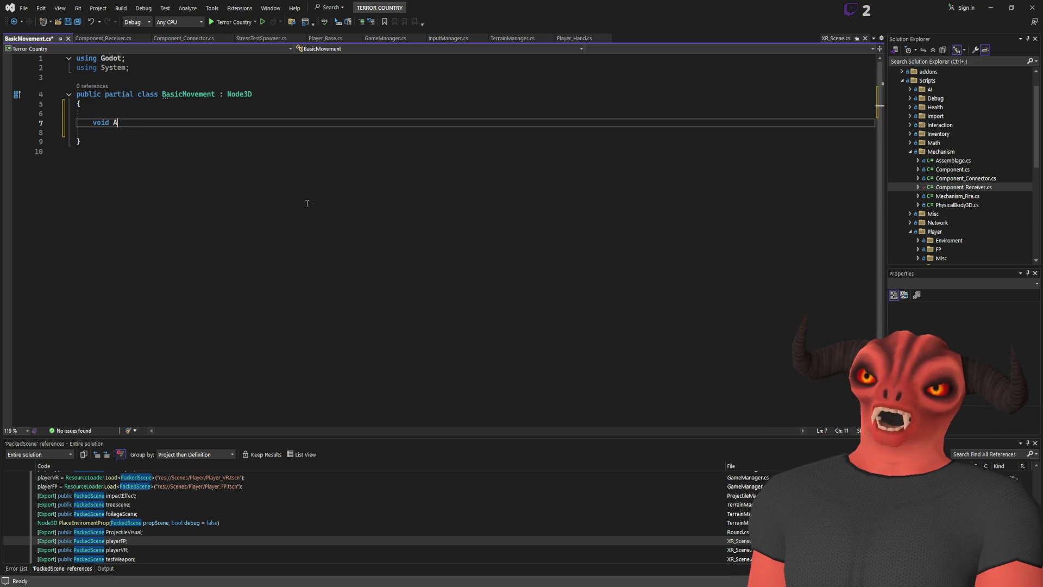
key(Return)
text({ PackedDataContainer})
key(ctrl+z)
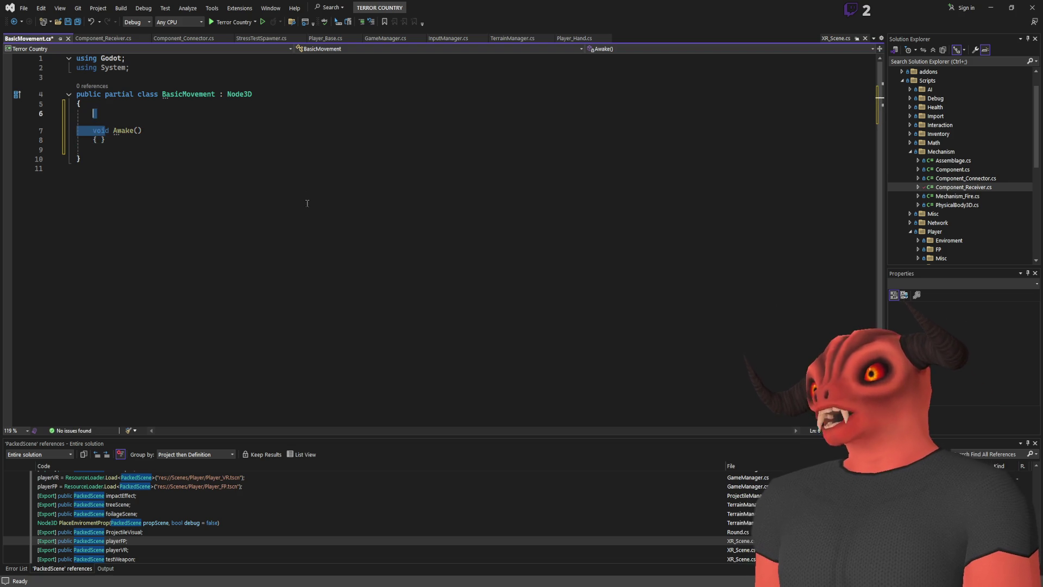
Replace the Awake stub with an empty override _Ready() commented //START
key(shift+Up)
key(shift+Home)
key(BackSpace)
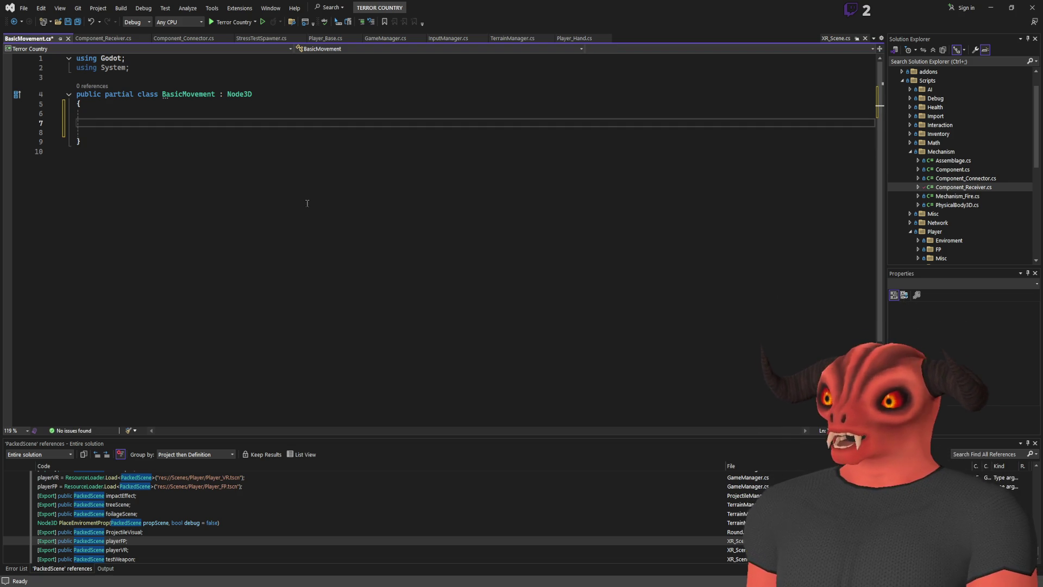
text(override )
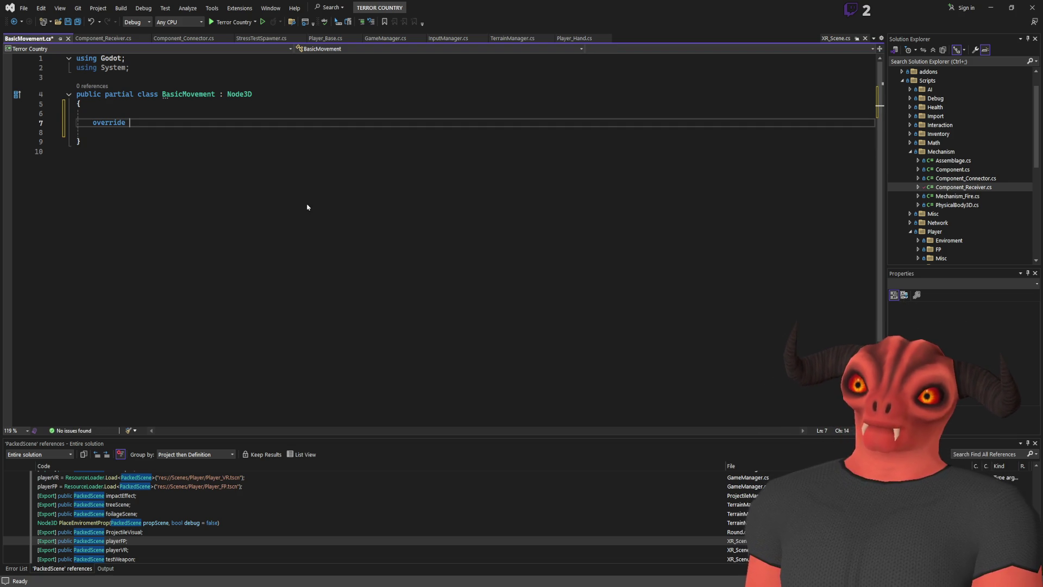
text(void _Ready)
key(Tab)
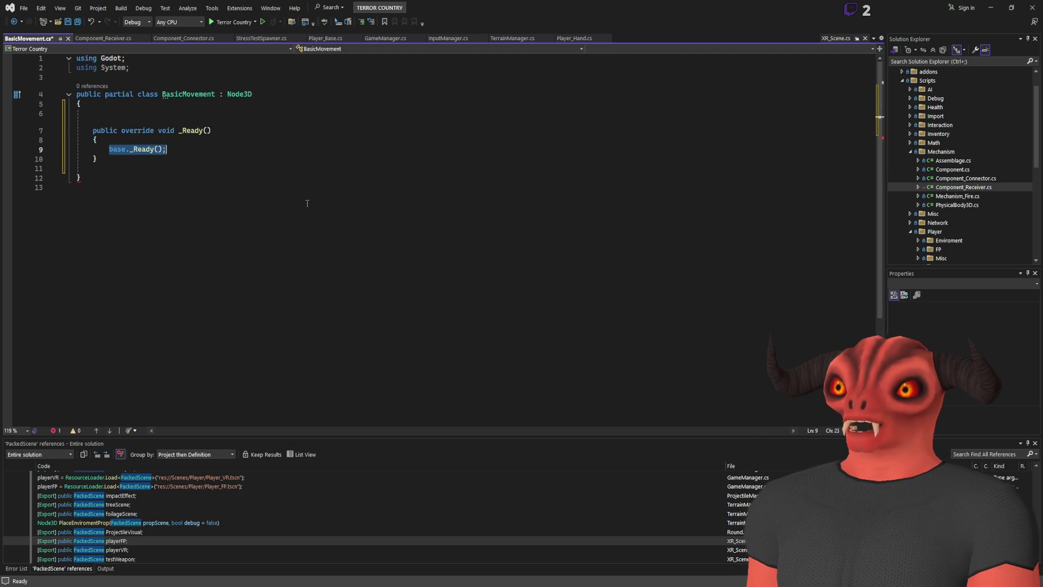
click(223, 148)
drag(223, 147, 223, 141)
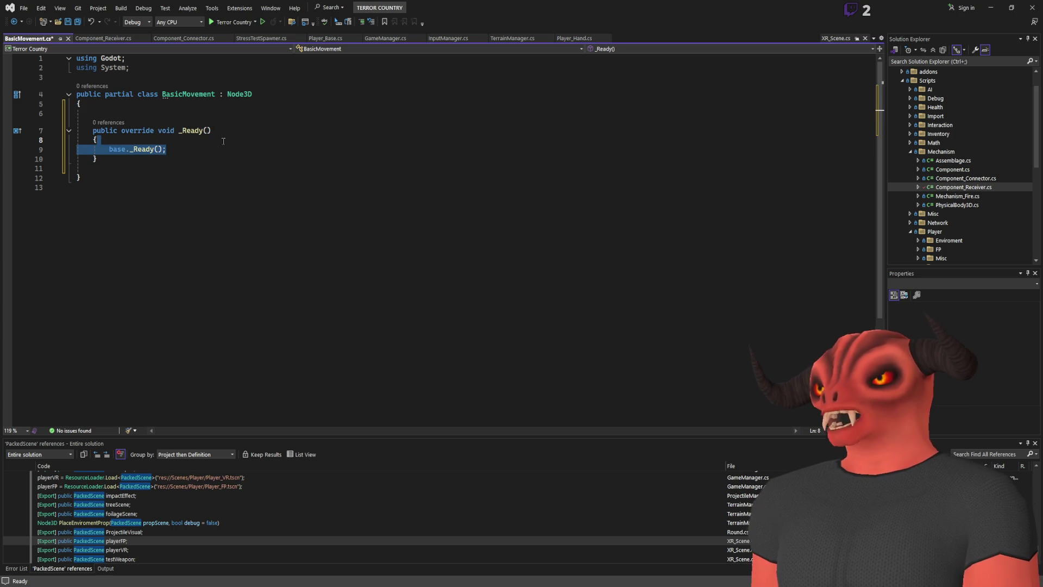
key(Return)
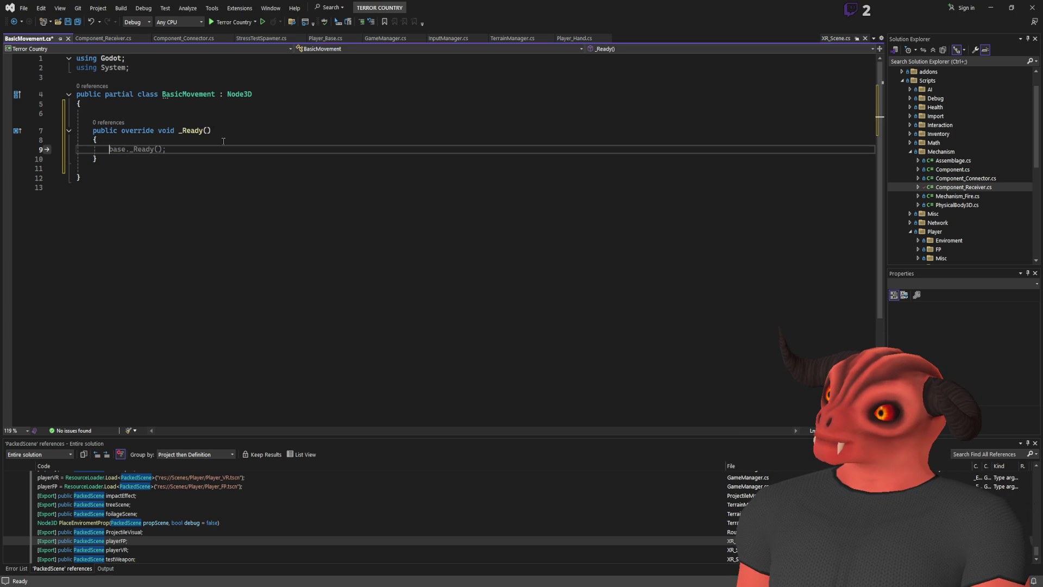
click(238, 135)
text(//START)
Add an empty _Process(double delta) override below _Ready
click(239, 158)
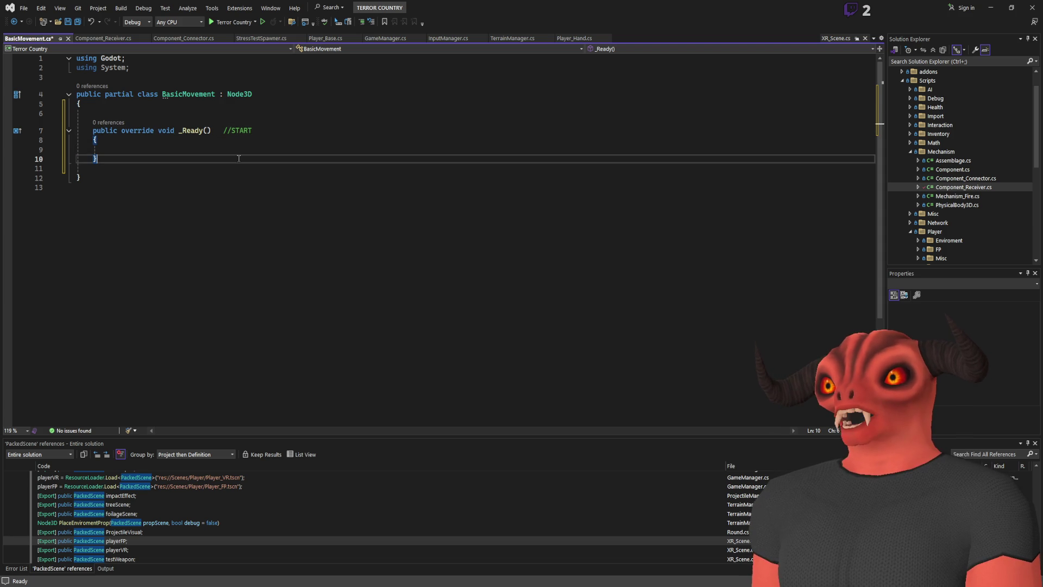
key(Return)
key(Return)
text(override)
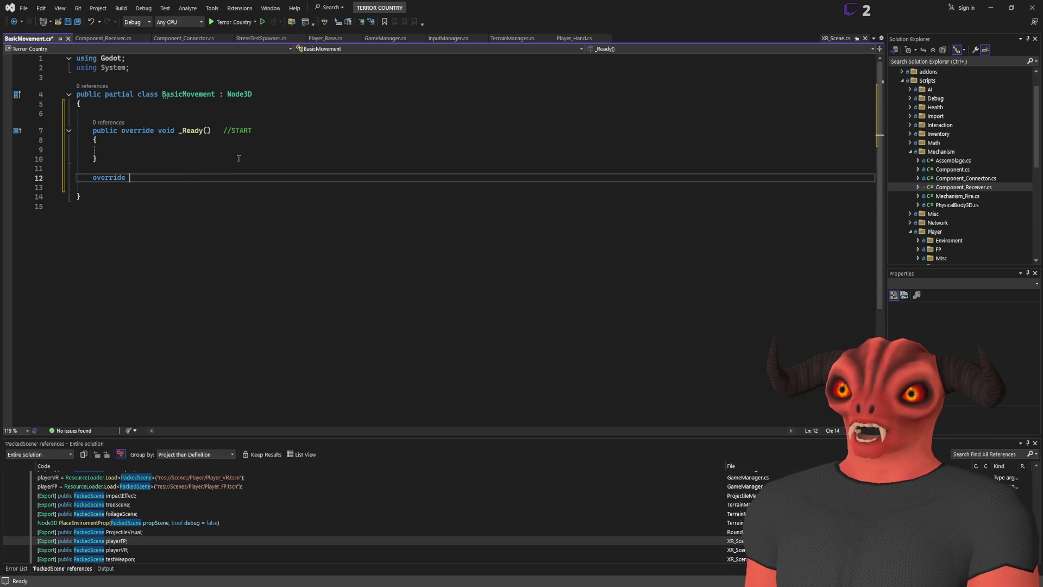
text( Process)
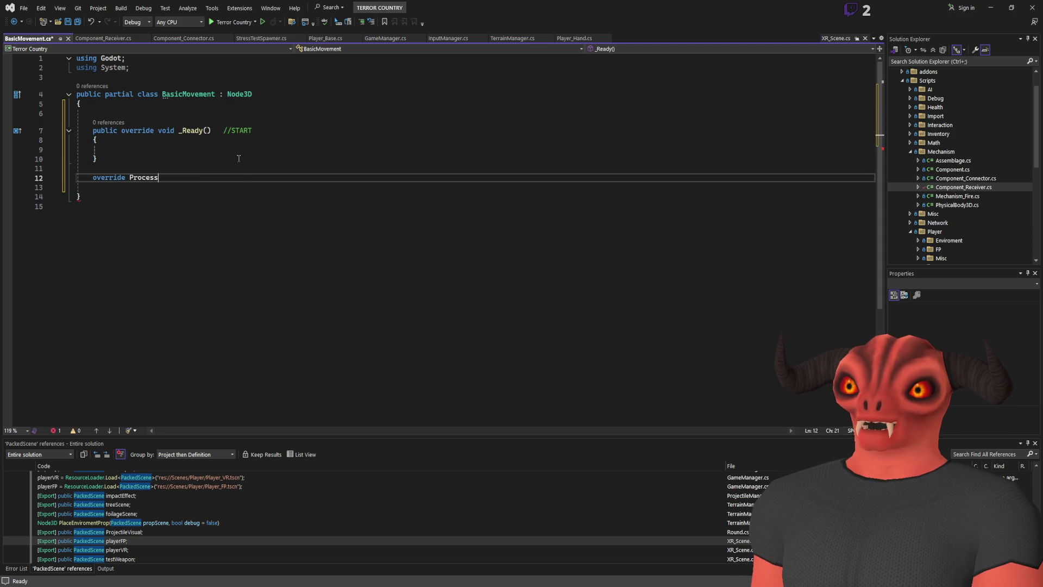
key(Tab)
click(212, 205)
Delete the base._Process call and label the _Process signature with a //Update comment
triple_click(212, 204)
key(Delete)
click(222, 196)
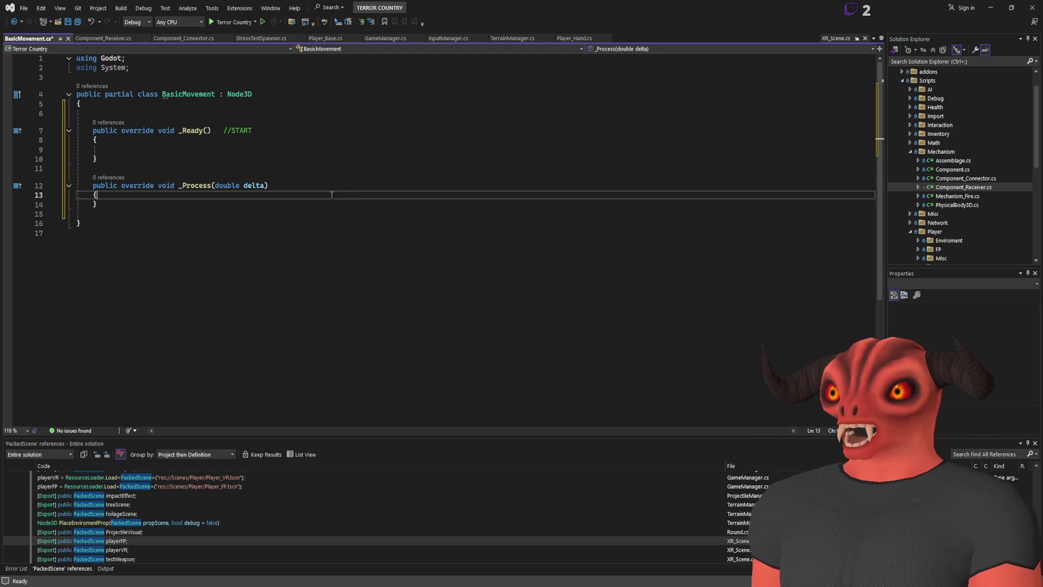
click(360, 184)
text(///)
key(BackSpace)
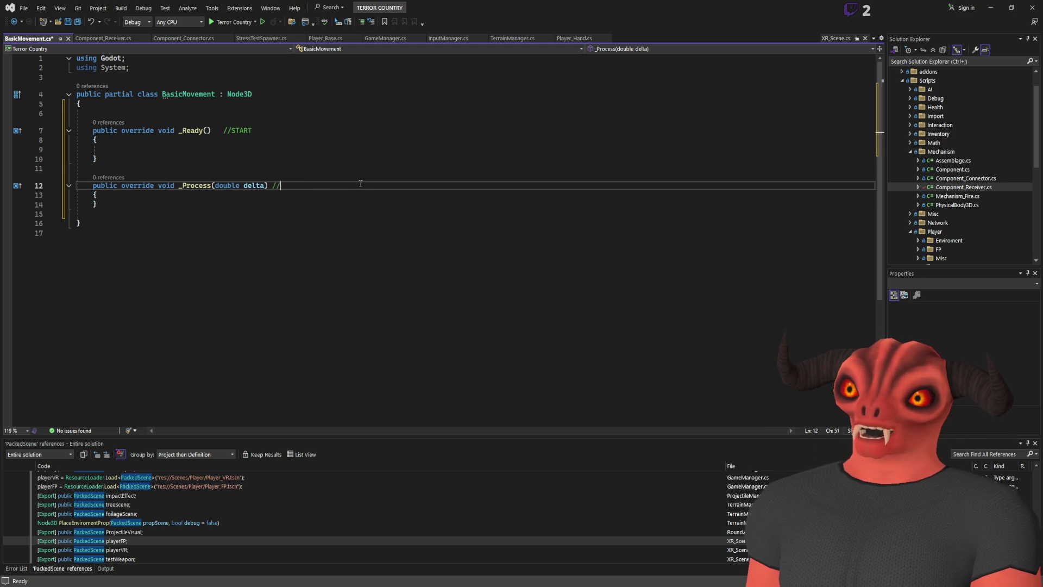
text(pdate)
Add an empty _PhysicsProcess override below _Process, commented //FixedUpdate
key(Down)
key(Down)
key(Return)
key(Return)
text(override void _)
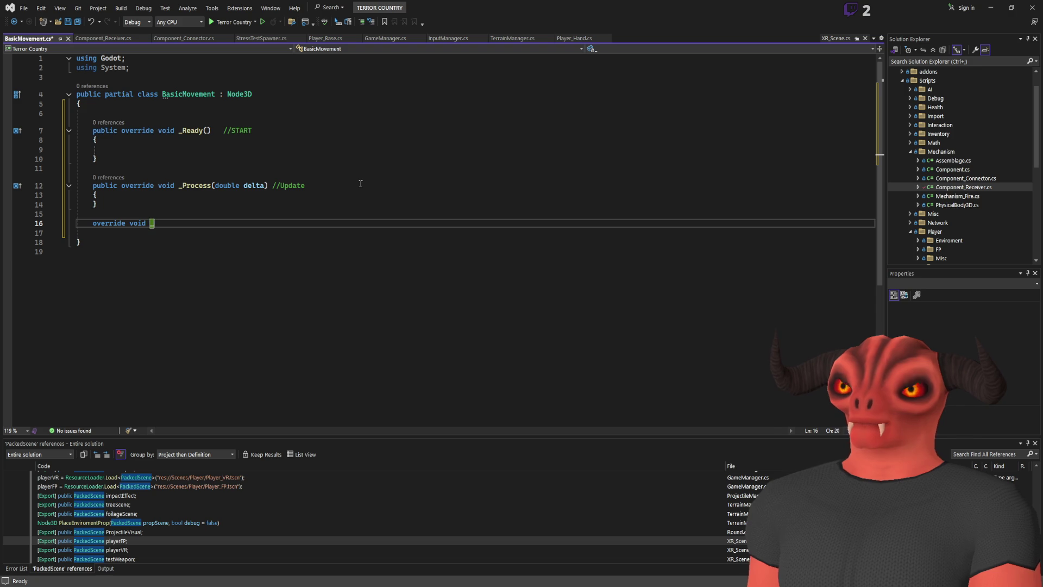
text(Ph)
key(Tab)
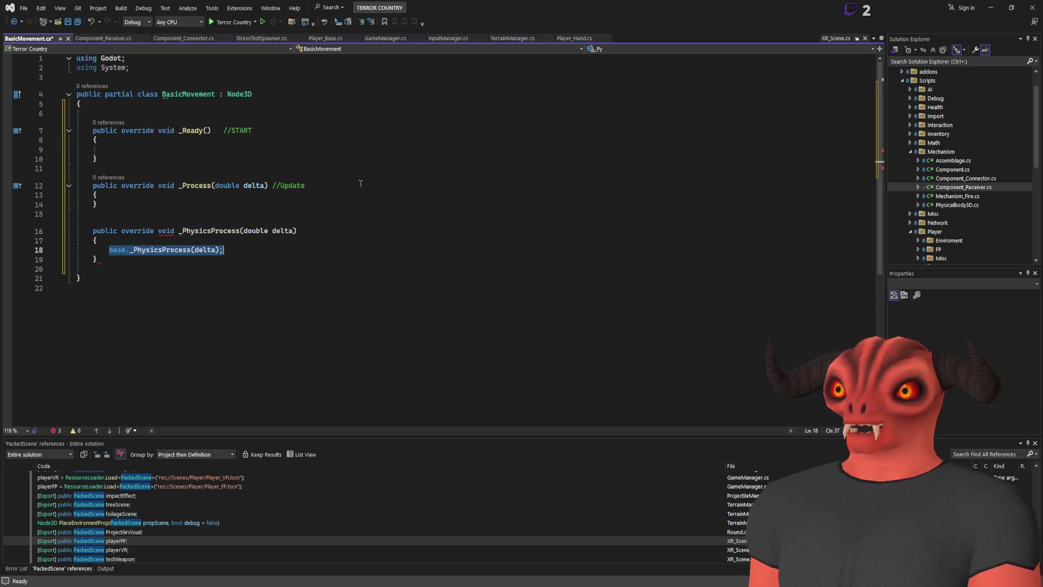
key(Return)
click(321, 226)
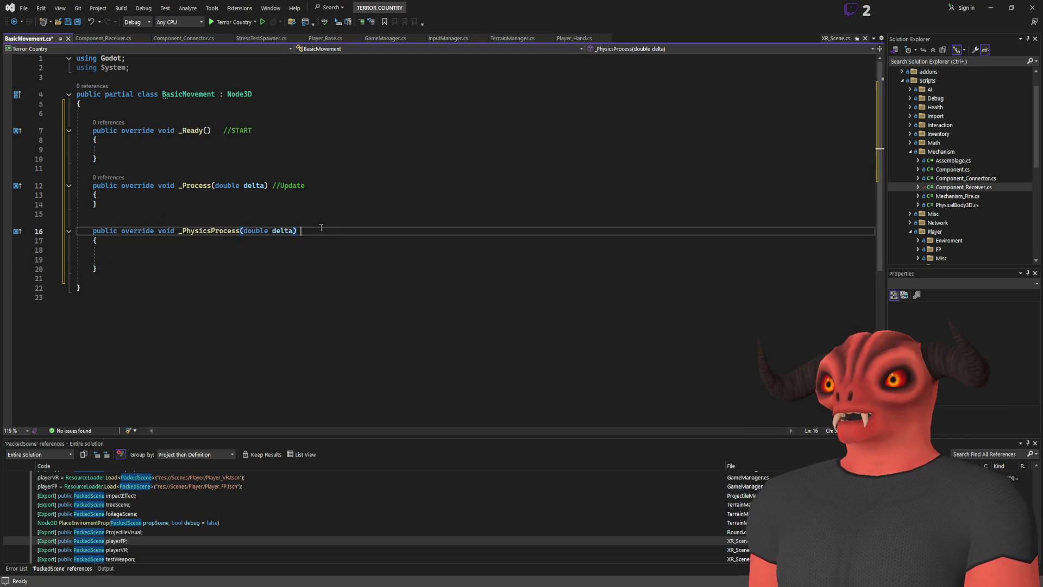
text(//FixedUpdate)
click(266, 258)
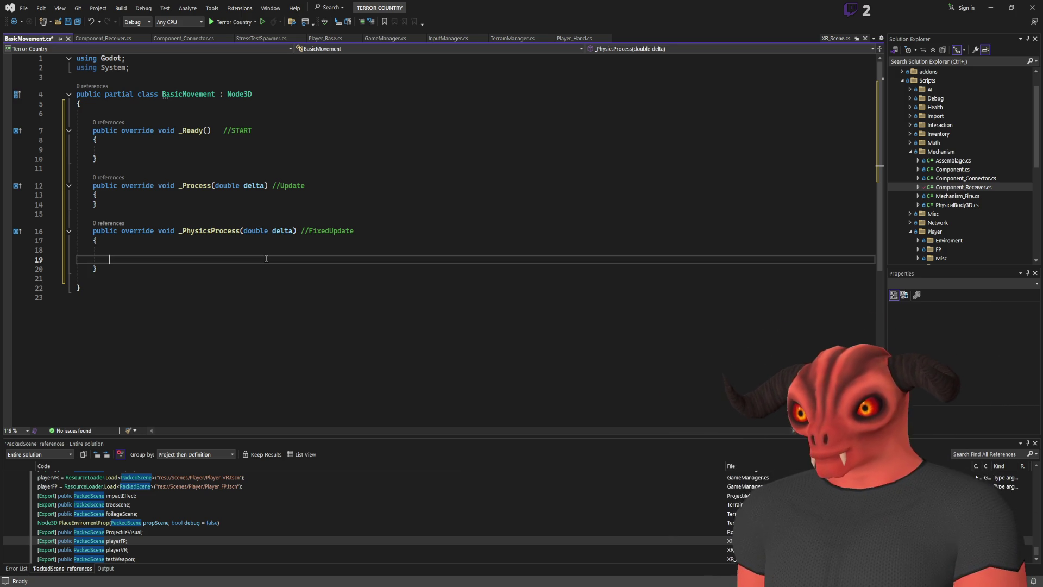
Start and then abandon further override lines below _PhysicsProcess
click(230, 273)
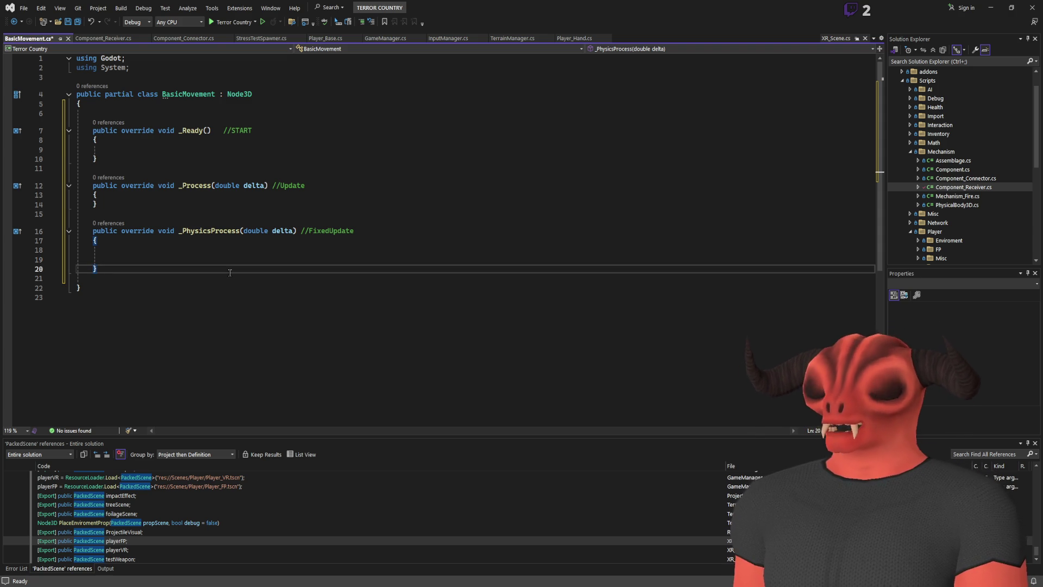
key(Return)
text(inter)
key(BackSpace)
key(BackSpace)
key(BackSpace)
text(Vector)
key(BackSpace)
key(BackSpace)
key(BackSpace)
text(p)
key(BackSpace)
text(override inte)
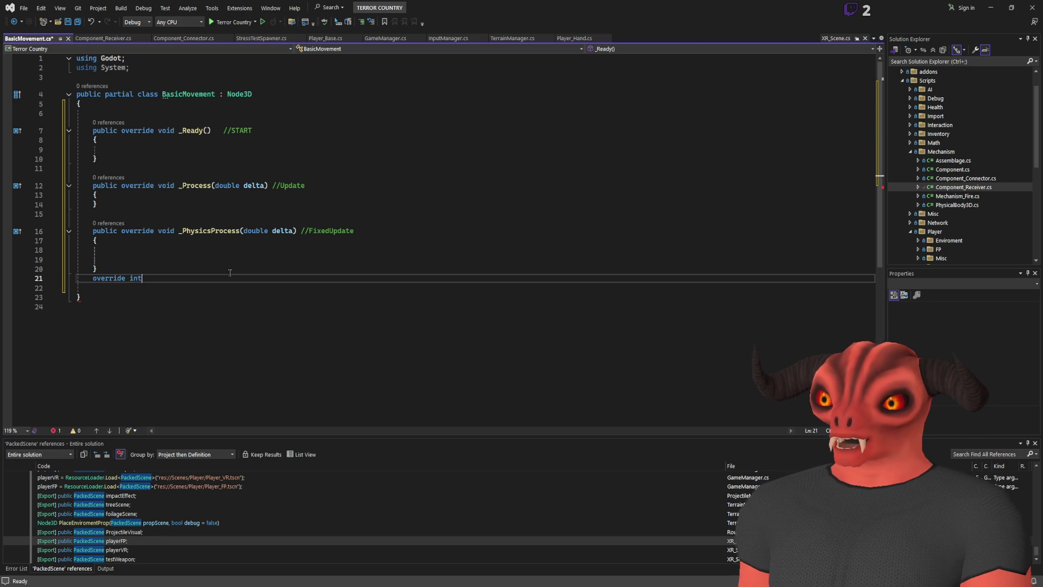
key(BackSpace)
key(BackSpace)
key(BackSpace)
text(_)
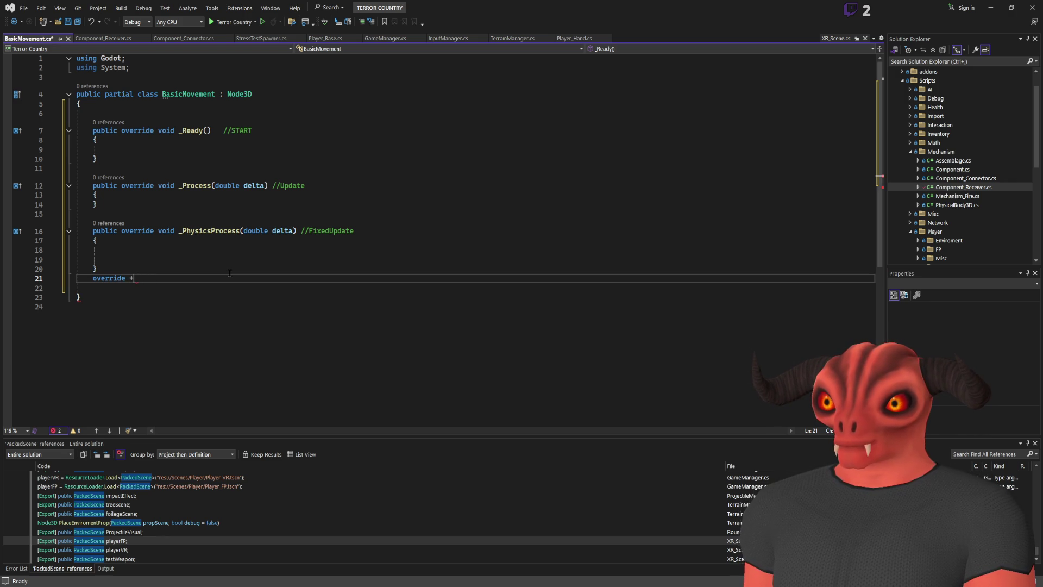
key(BackSpace)
key(BackSpace)
key(BackSpace)
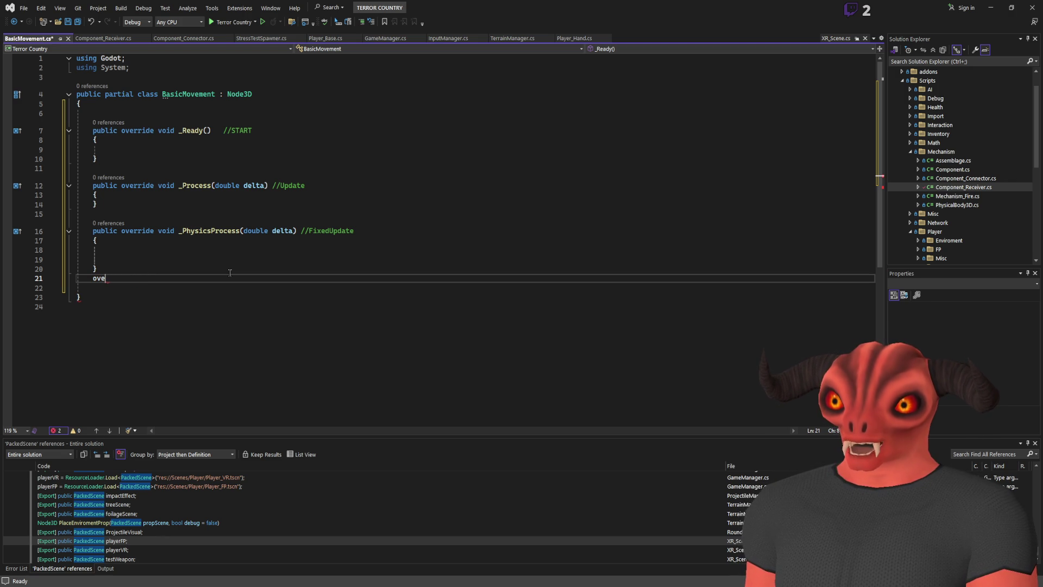
key(Return)
key(Return)
text(override _int)
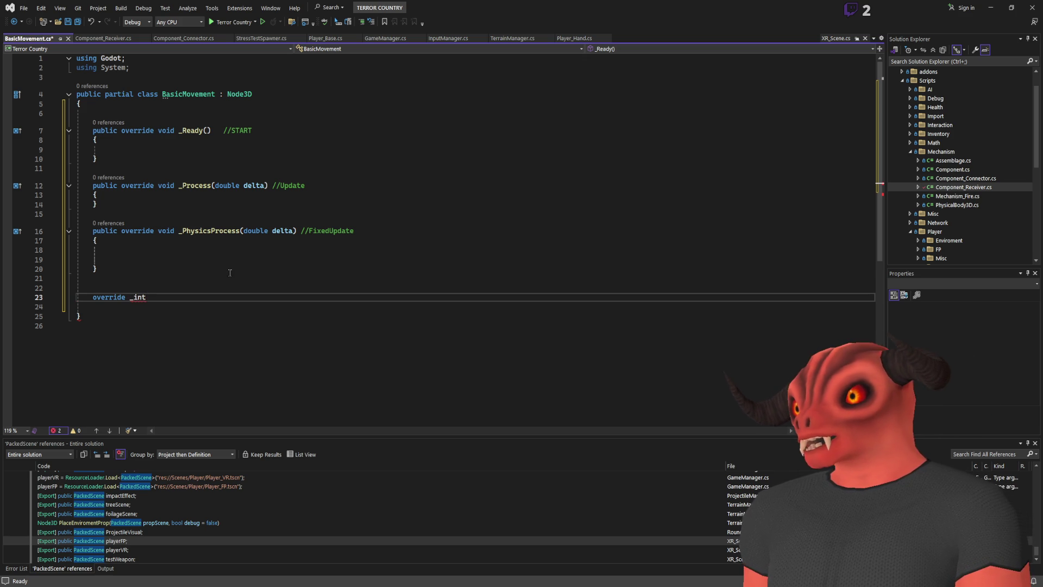
key(BackSpace)
key(BackSpace)
key(BackSpace)
key(BackSpace)
text(for)
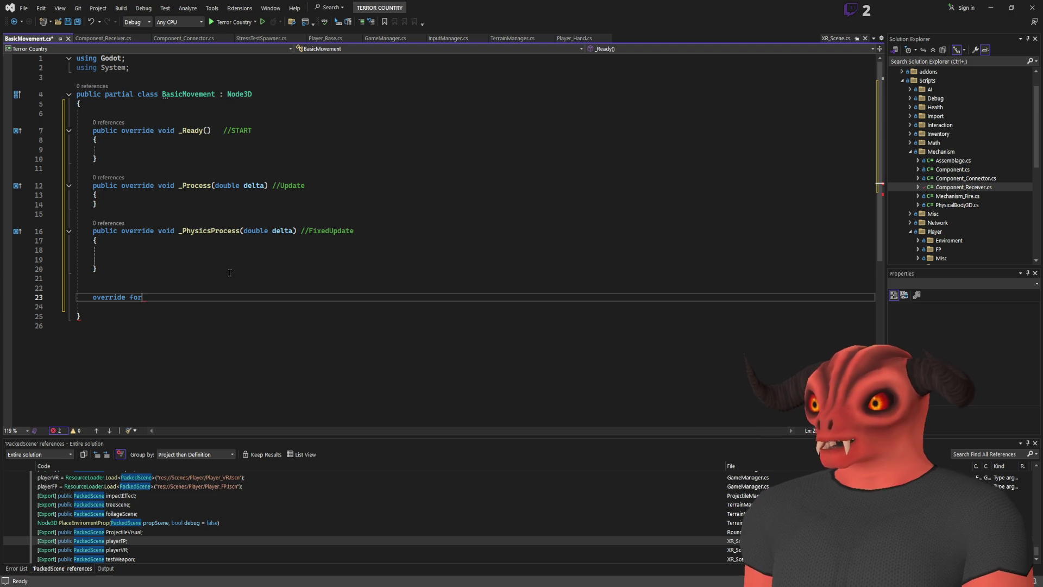
key(BackSpace)
key(BackSpace)
key(BackSpace)
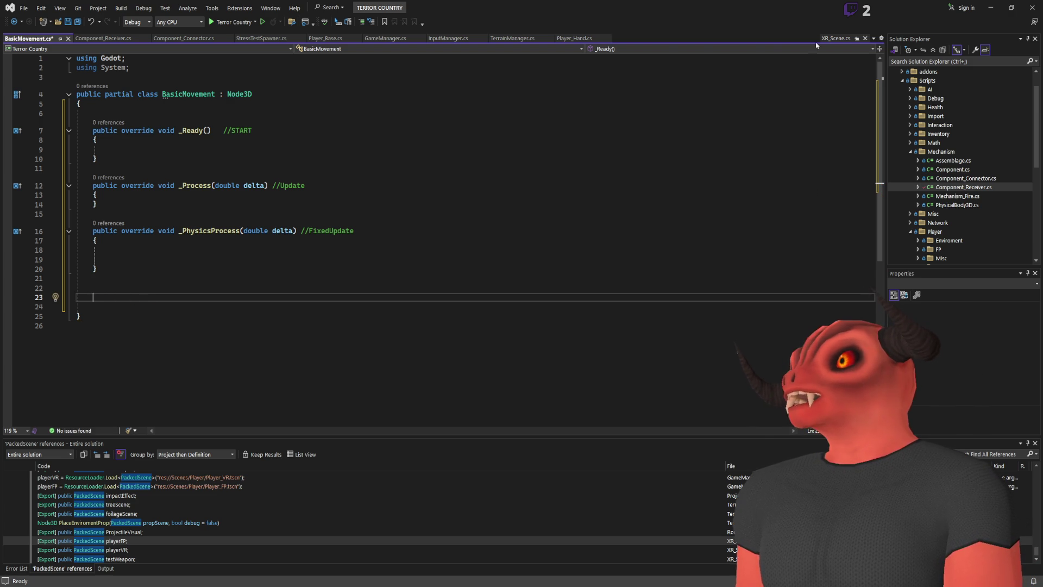
scroll(978, 175, down, 2)
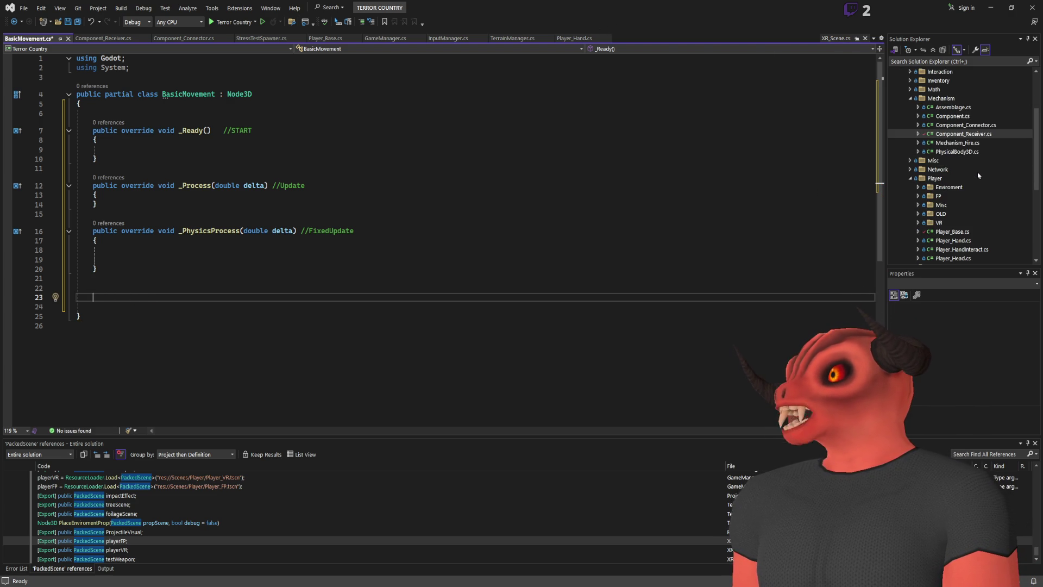
Open PhysicalBody3D.cs and copy its _IntegrateForces method from the Godot Processes region
scroll(981, 174, down, 5)
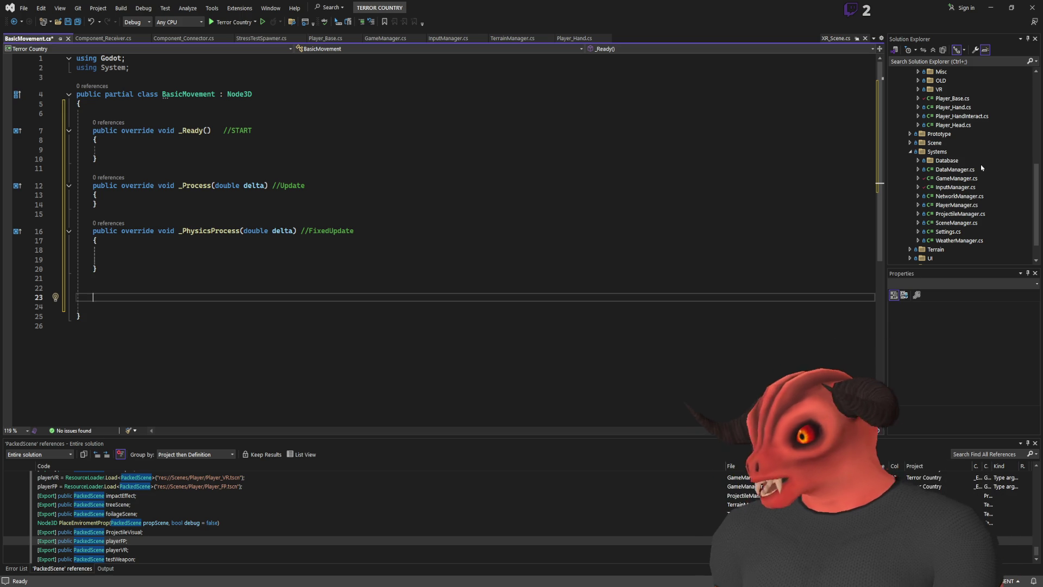
scroll(981, 169, up, 2)
scroll(973, 173, down, 3)
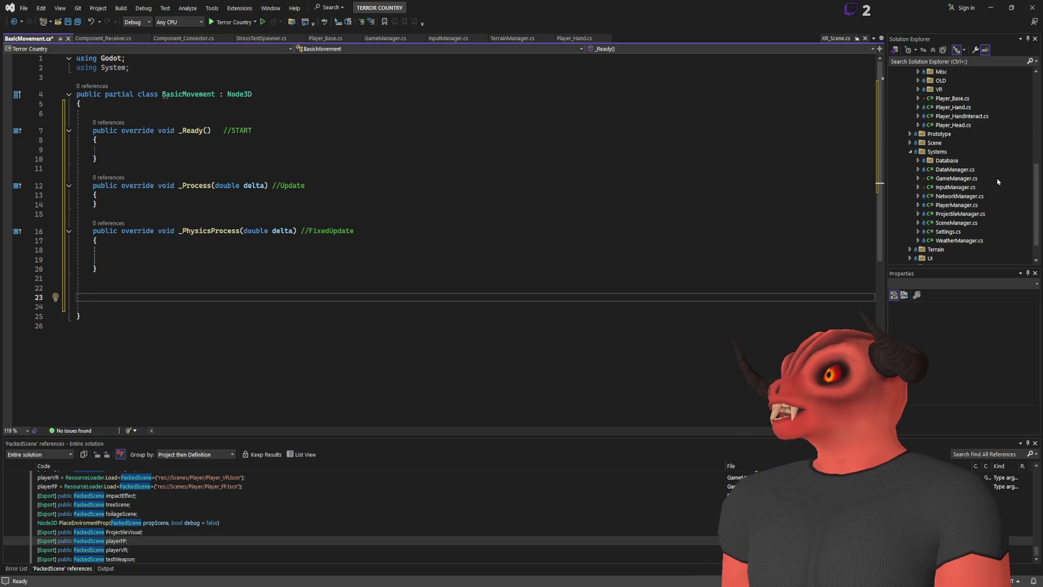
scroll(951, 199, up, 2)
scroll(977, 195, up, 3)
scroll(977, 195, up, 2)
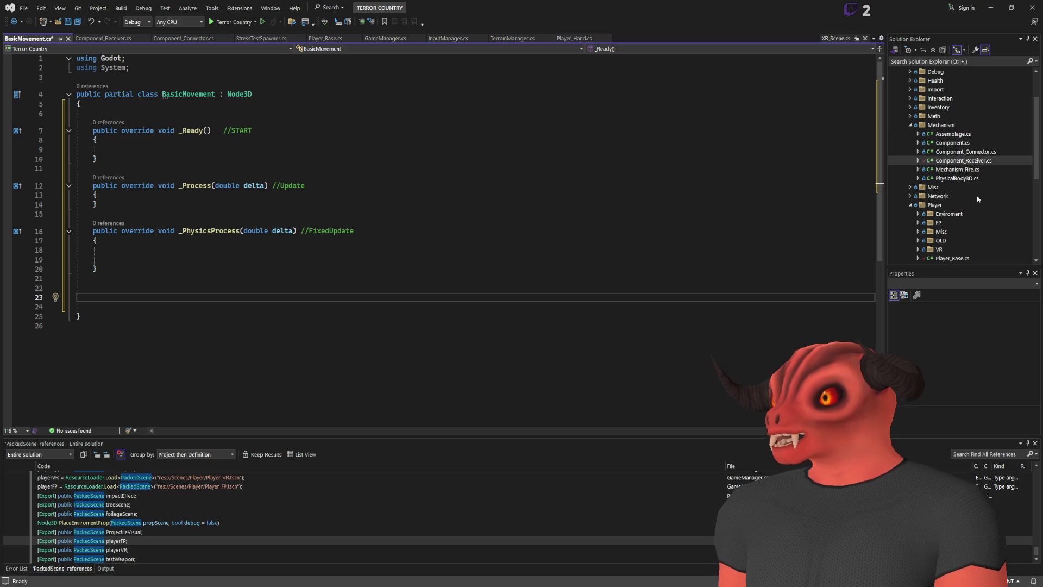
scroll(978, 202, down, 2)
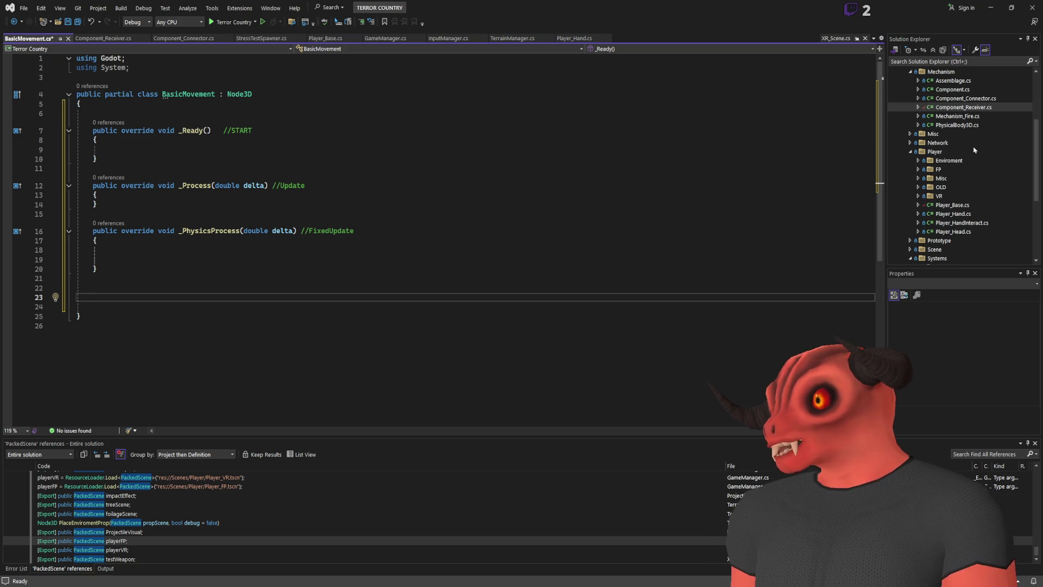
click(971, 126)
double_click(971, 129)
scroll(532, 188, down, 15)
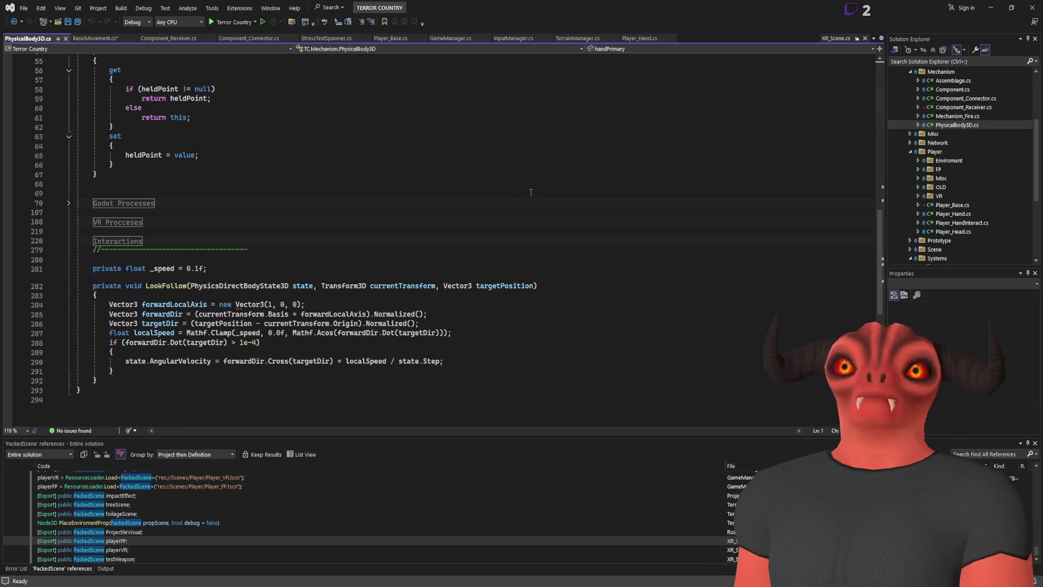
click(69, 203)
scroll(197, 206, down, 7)
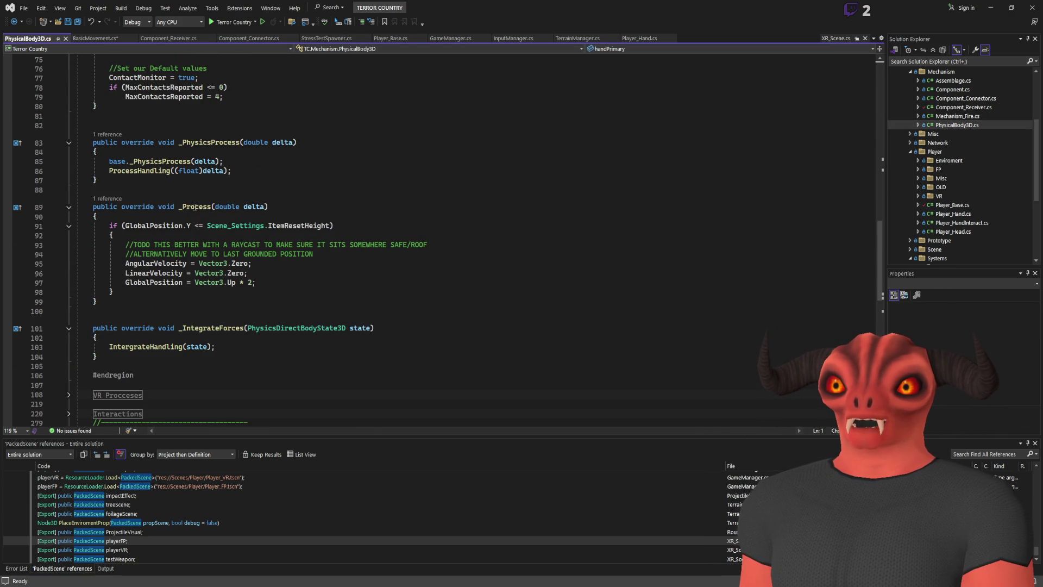
scroll(197, 222, down, 1)
drag(94, 300, 97, 328)
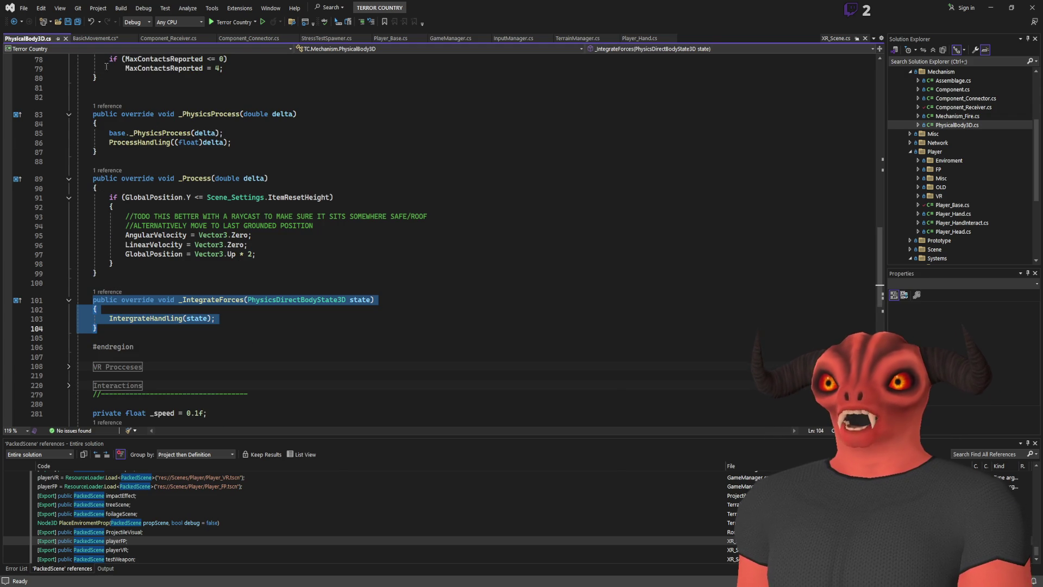
key(ctrl+c)
Paste _IntegrateForces into BasicMovement.cs below _PhysicsProcess
click(94, 38)
click(395, 286)
key(Return)
key(ctrl+v)
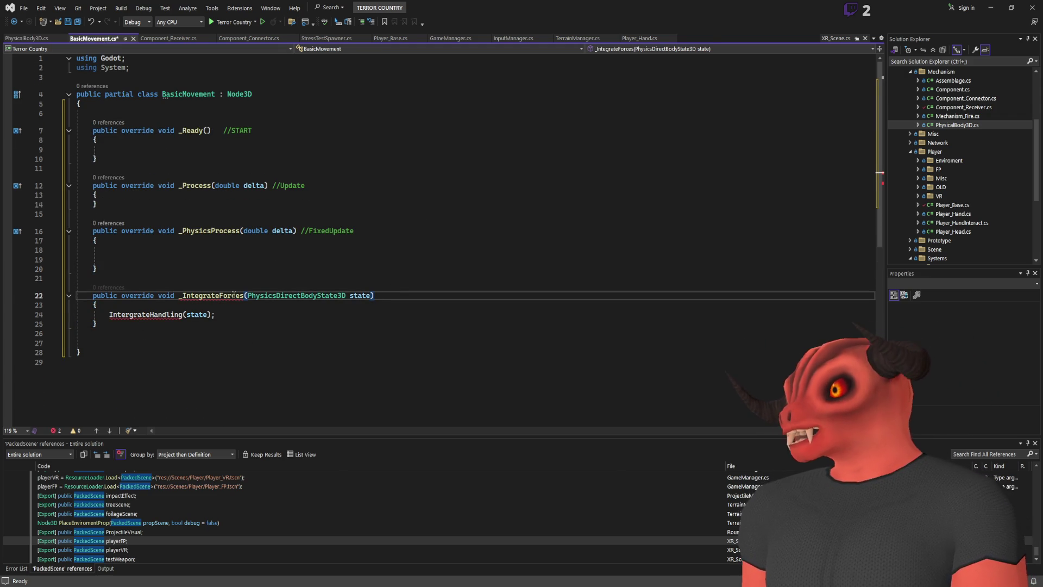
Change BasicMovement's base class from Node3D to RigidBody3D
drag(179, 295, 617, 296)
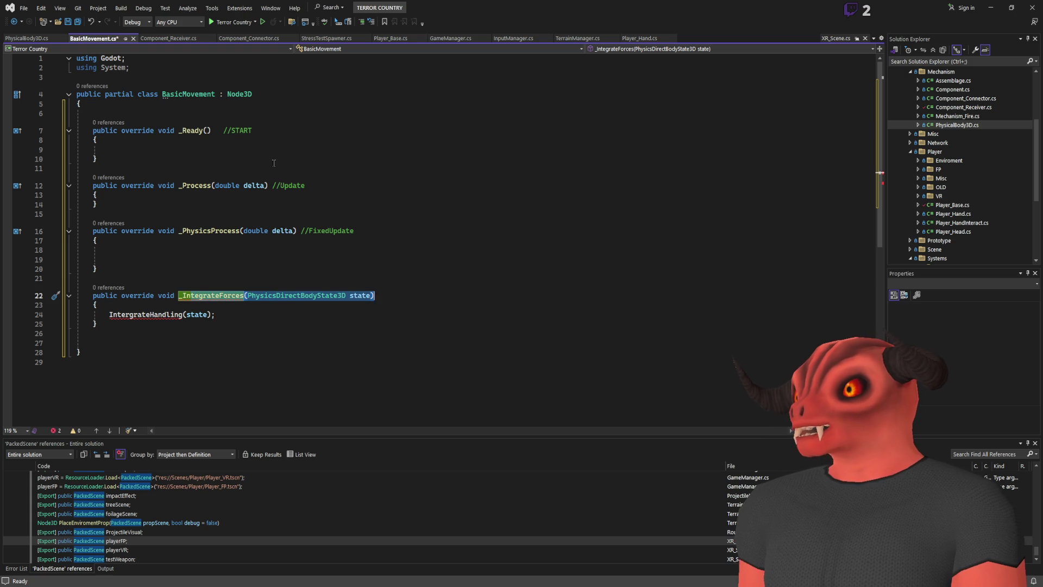
double_click(240, 94)
text(R)
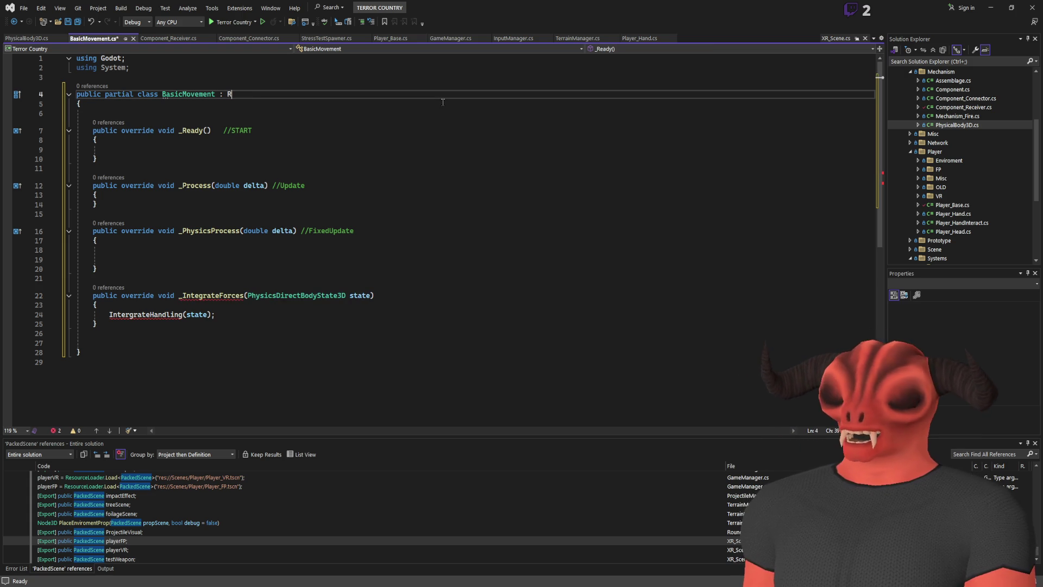
text(igidBody3D)
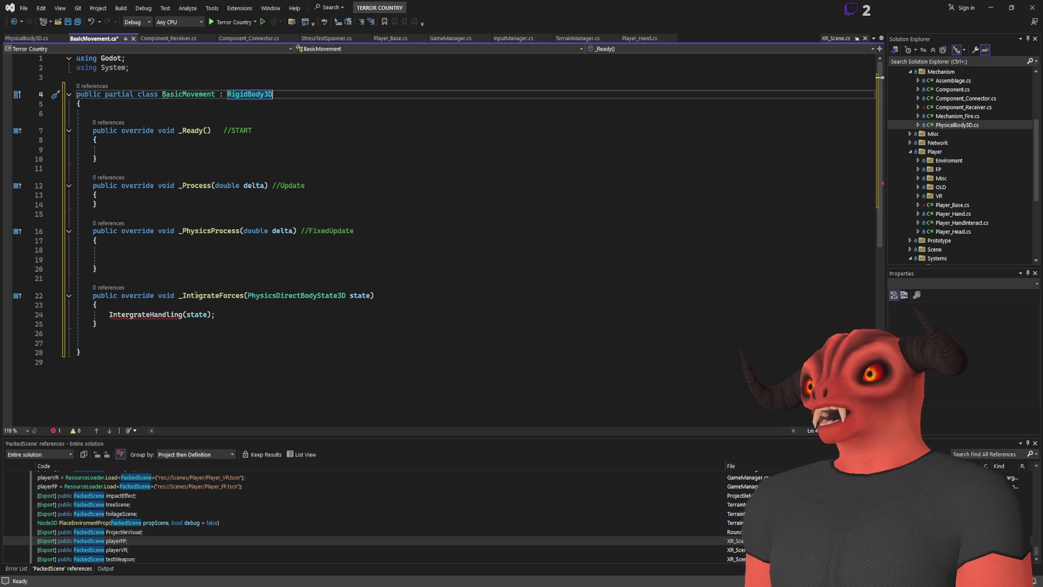
Check references to _IntegrateForces, then delete the whole method
mouse_move(163, 222)
mouse_down()
mouse_move(294, 269)
mouse_move(274, 244)
mouse_up()
click(294, 269)
click(271, 259)
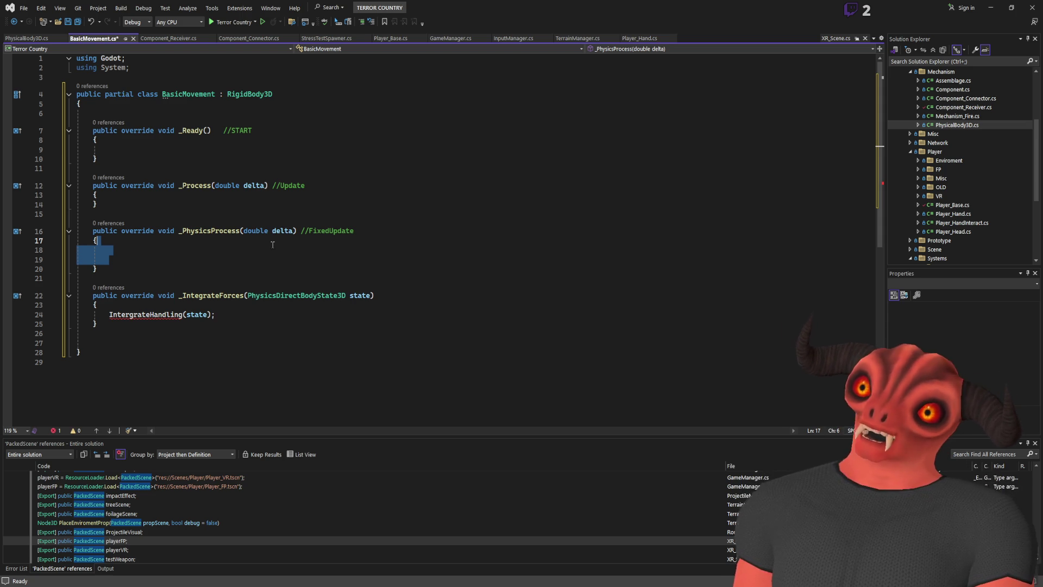
mouse_move(98, 278)
mouse_down()
mouse_move(381, 354)
mouse_move(399, 336)
mouse_up()
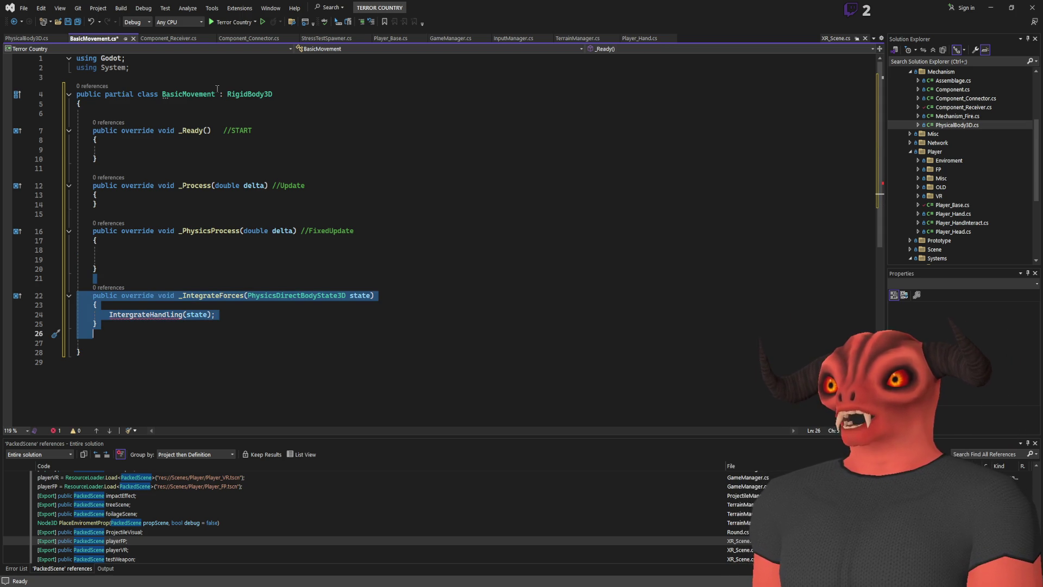
mouse_move(98, 278)
mouse_down()
mouse_move(218, 318)
mouse_move(360, 332)
mouse_up()
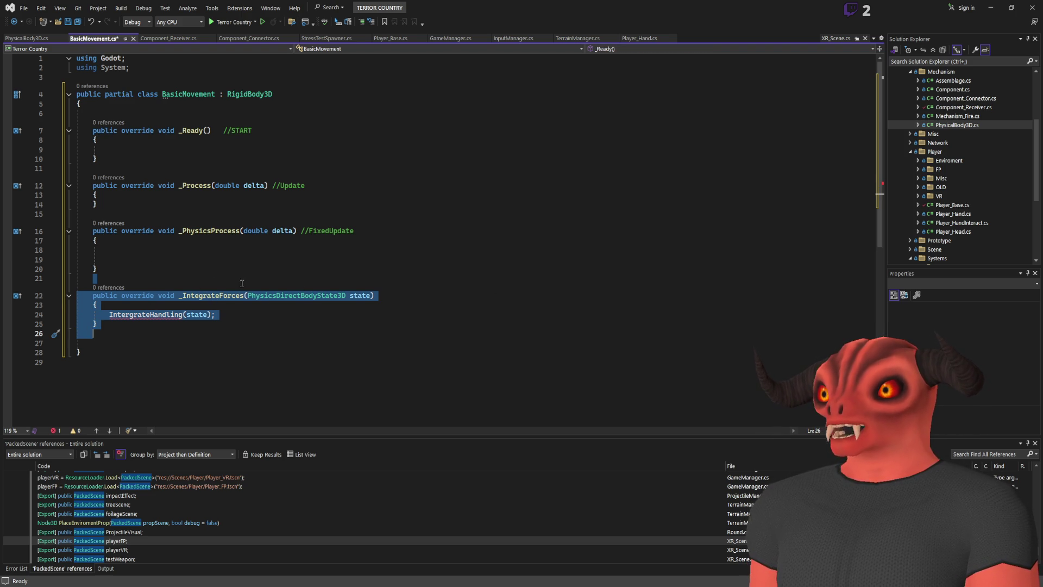
click(234, 295)
key(shift+F12)
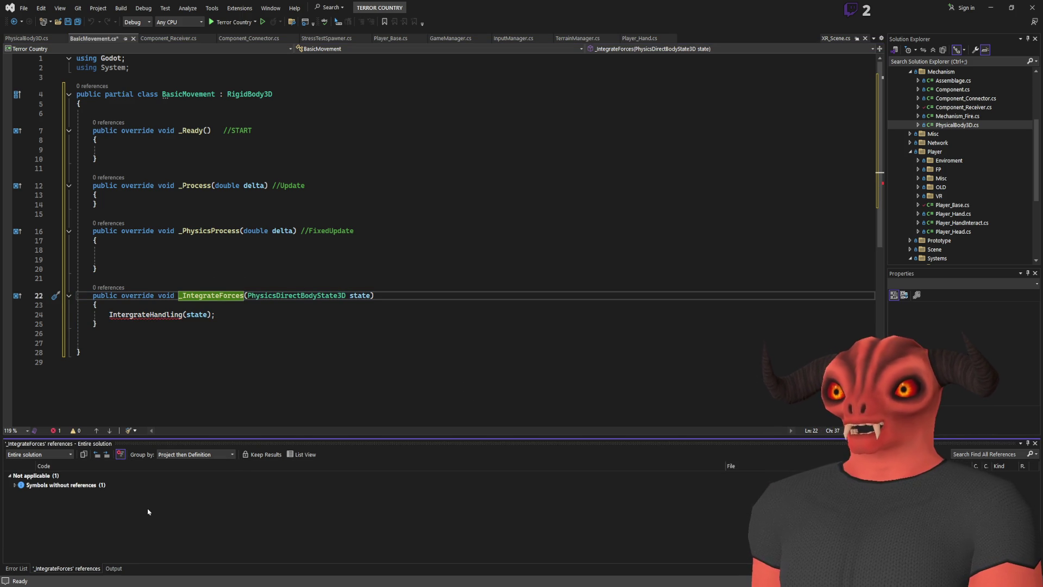
drag(219, 328, 98, 279)
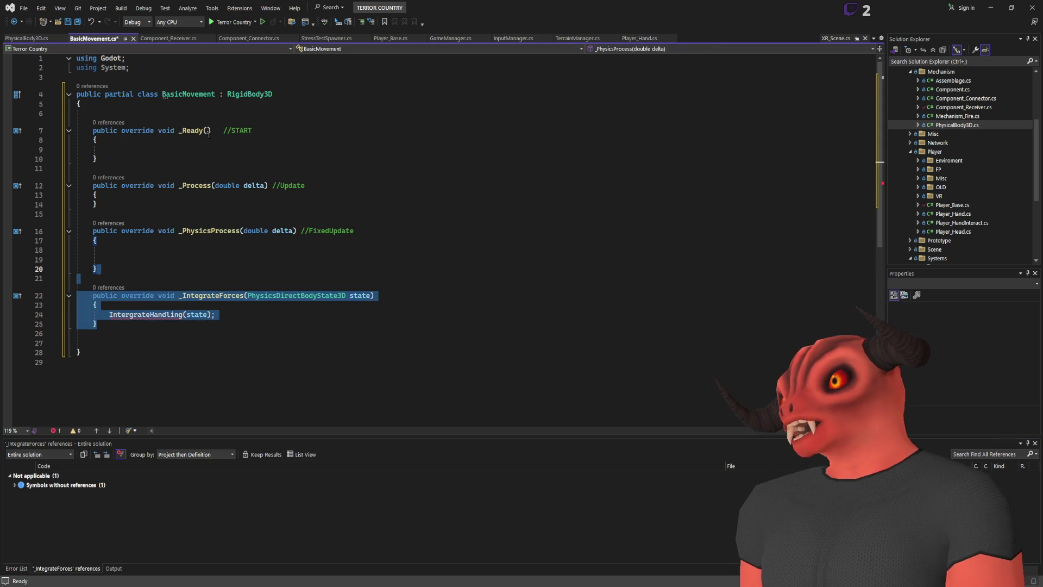
key(Delete)
Change the base class back from RigidBody3D to Node3D
click(241, 94)
double_click(241, 94)
text(Node3D)
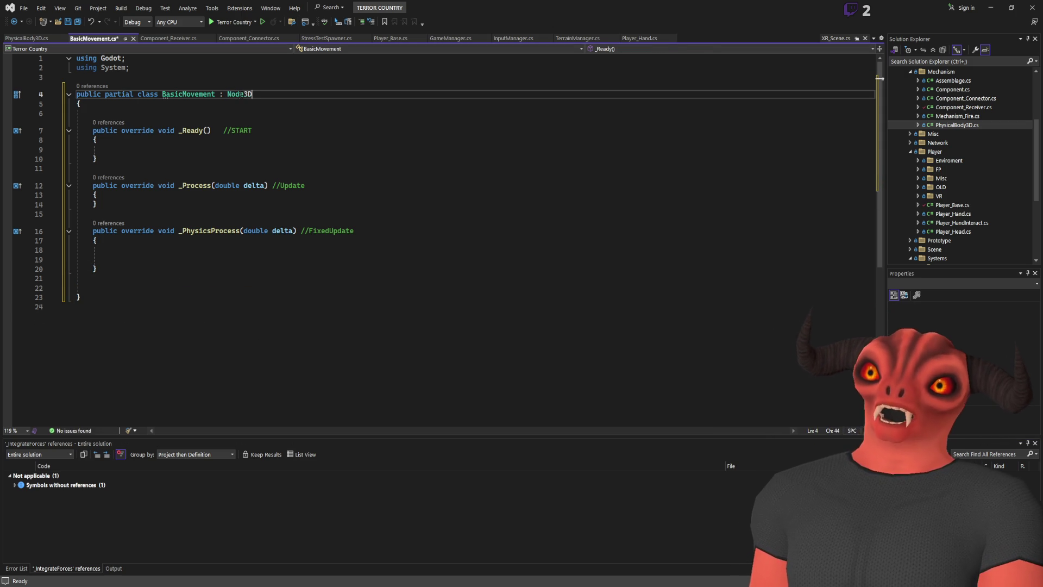
Add a blank line inside _Process and begin an if(Input... condition
click(178, 251)
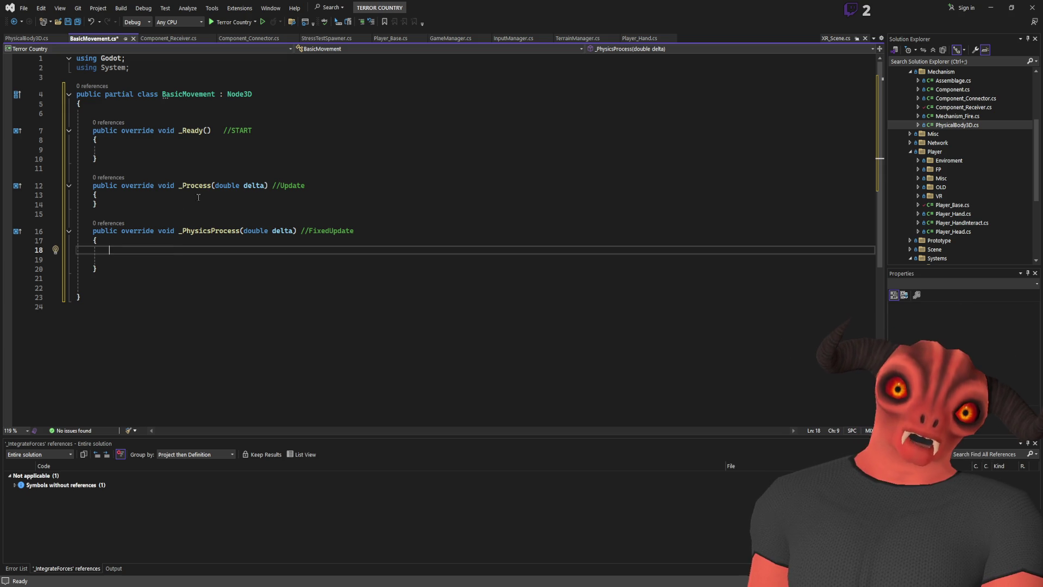
click(239, 204)
click(229, 185)
click(230, 204)
click(172, 196)
key(Return)
key(Return)
key(Up)
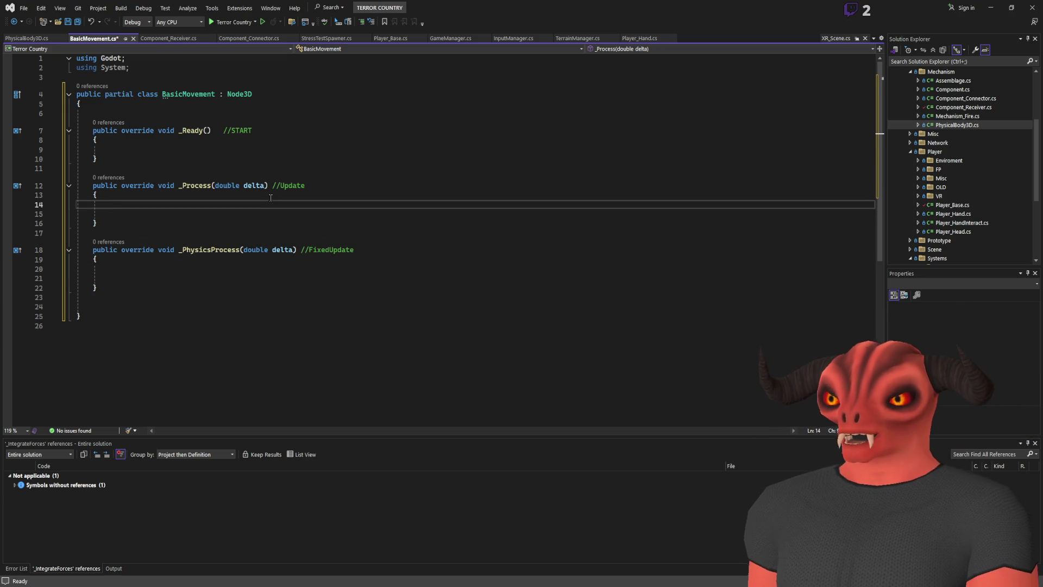
text(if(Input.Key)
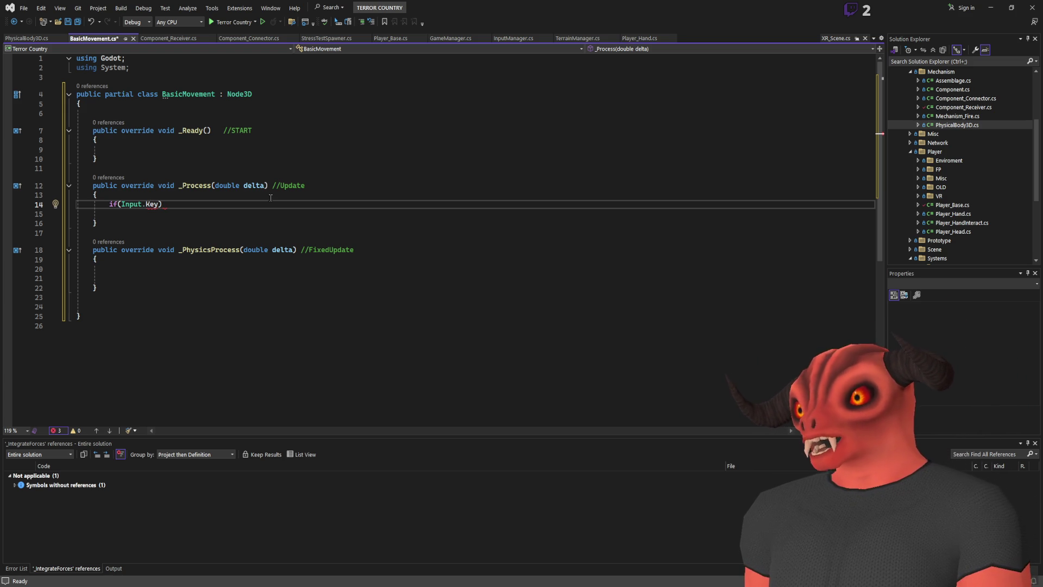
key(BackSpace)
key(BackSpace)
key(BackSpace)
text(just)
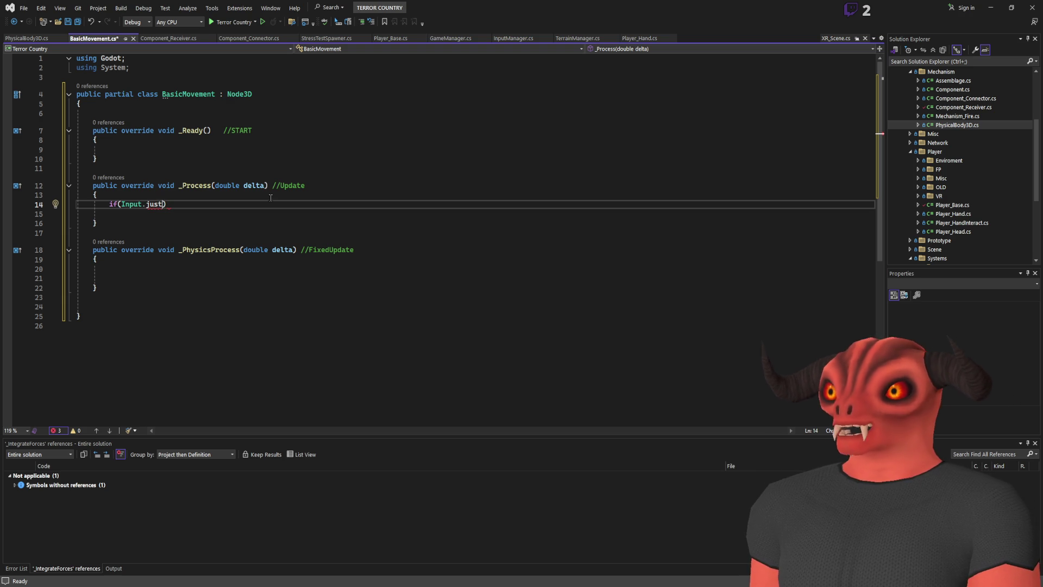
key(alt+Tab)
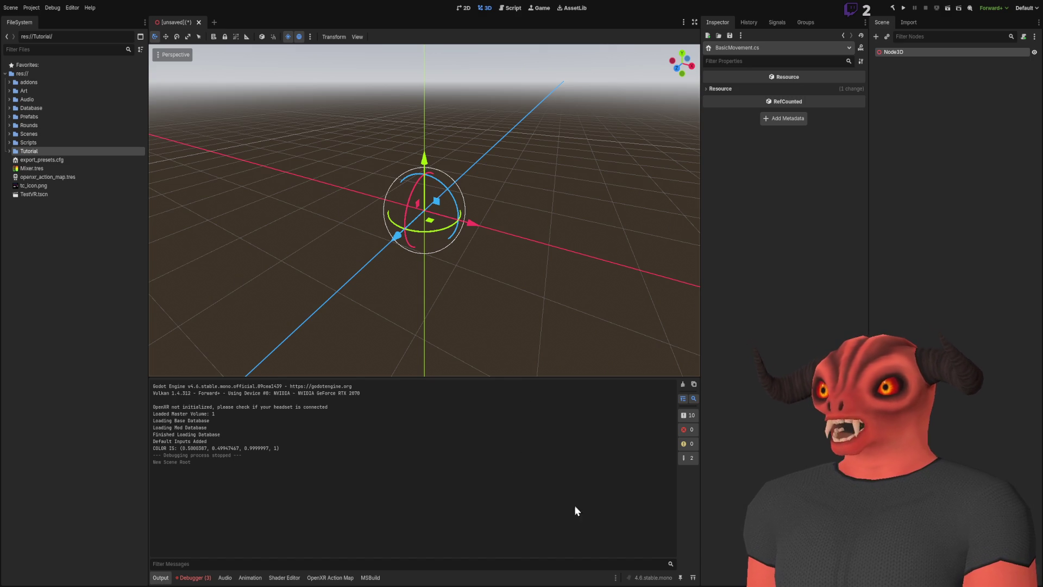
key(alt+Tab)
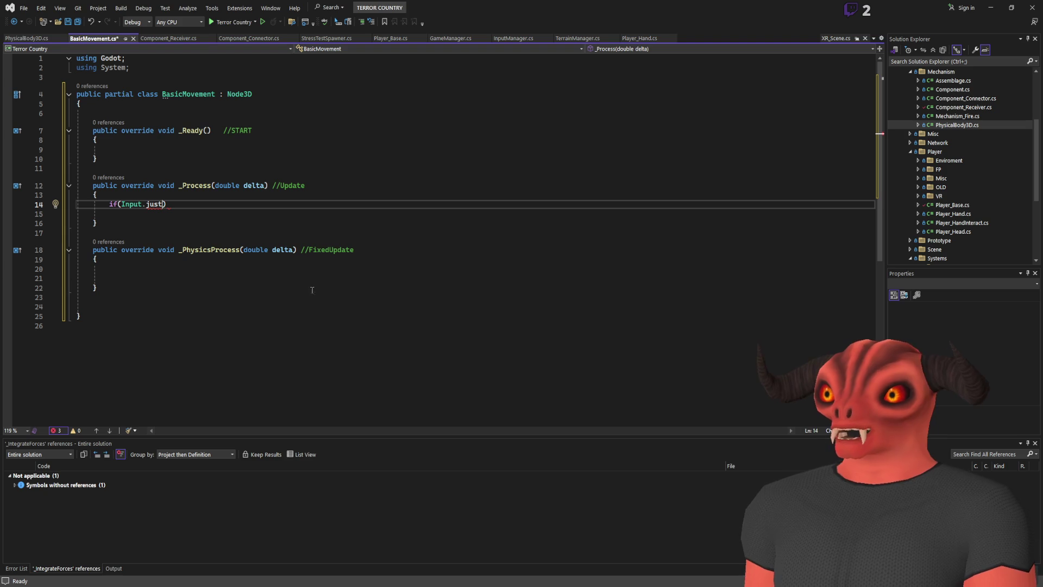
Finish the condition as Input.ActionPress("move_forward") != 0 and open an empty brace block
double_click(156, 204)
key(BackSpace)
text(ac)
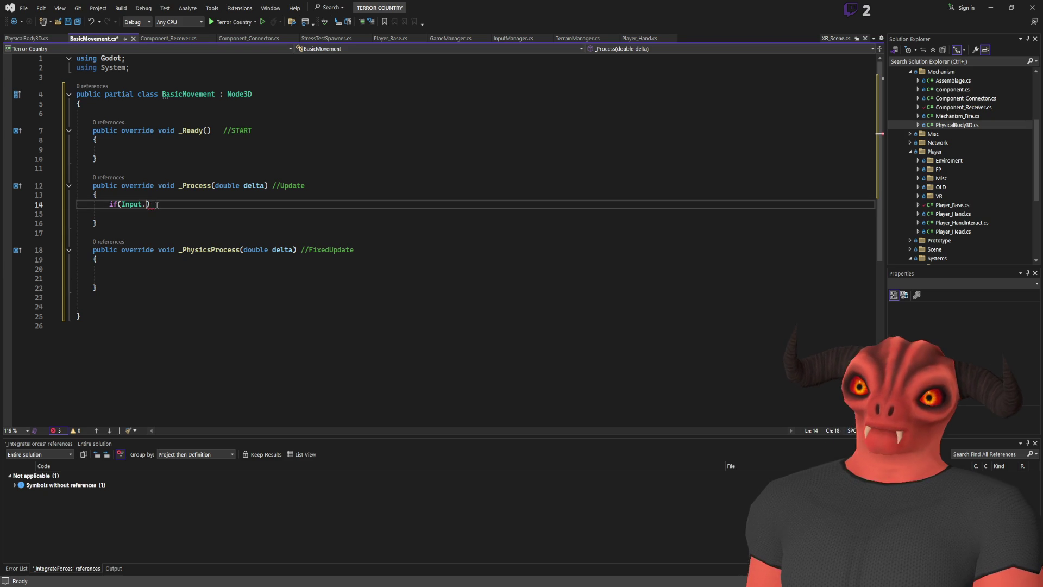
text(tion)
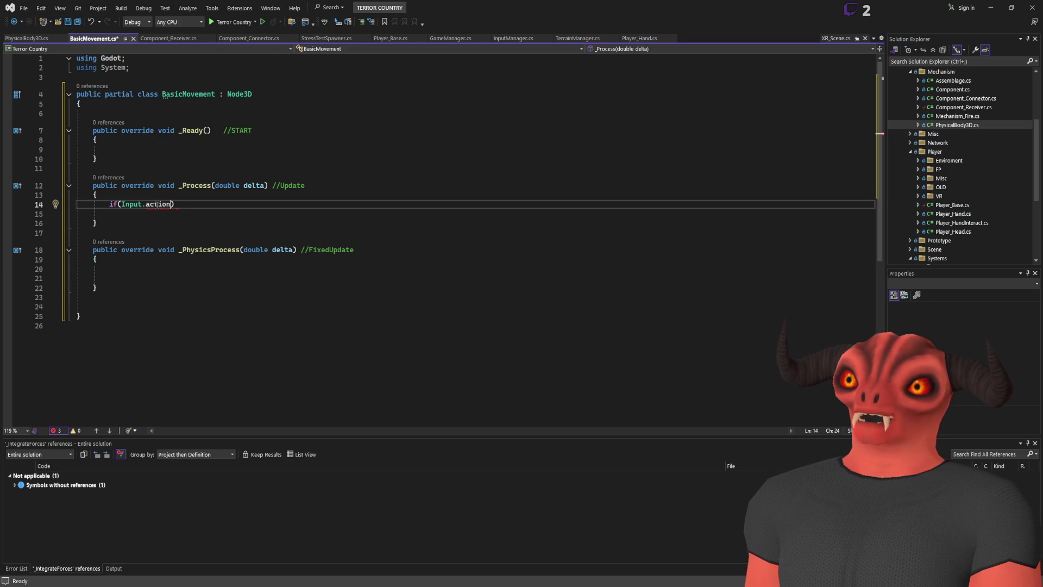
key(BackSpace)
key(BackSpace)
key(BackSpace)
text(ActionPress(")
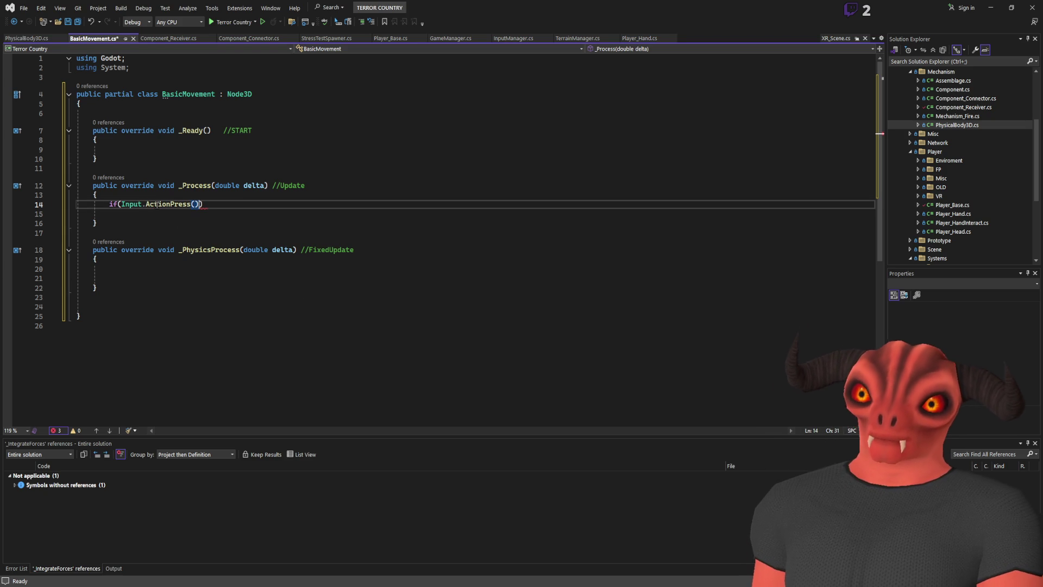
text(move_forward"))
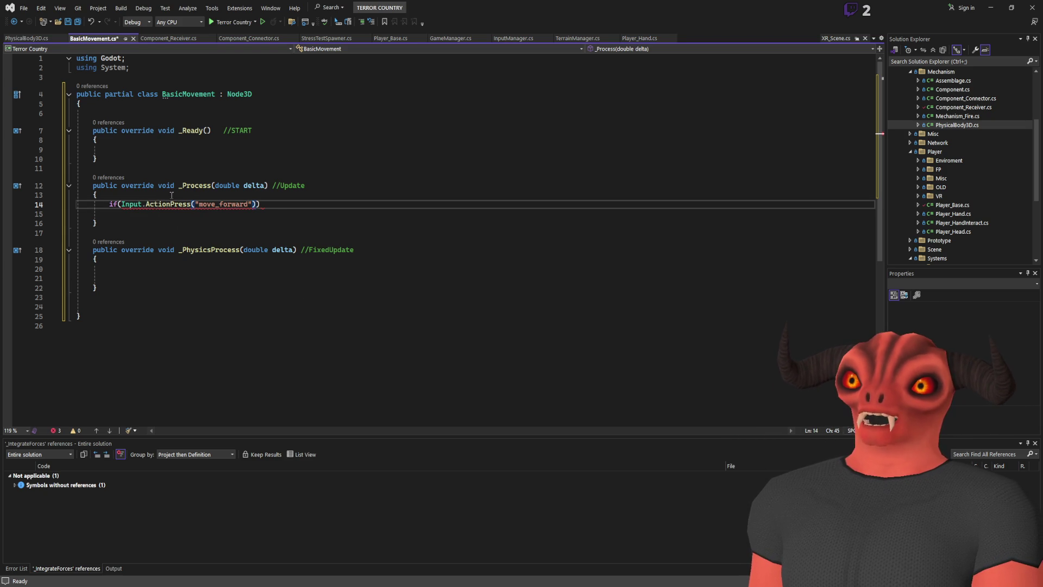
text( != 0)
key(Right)
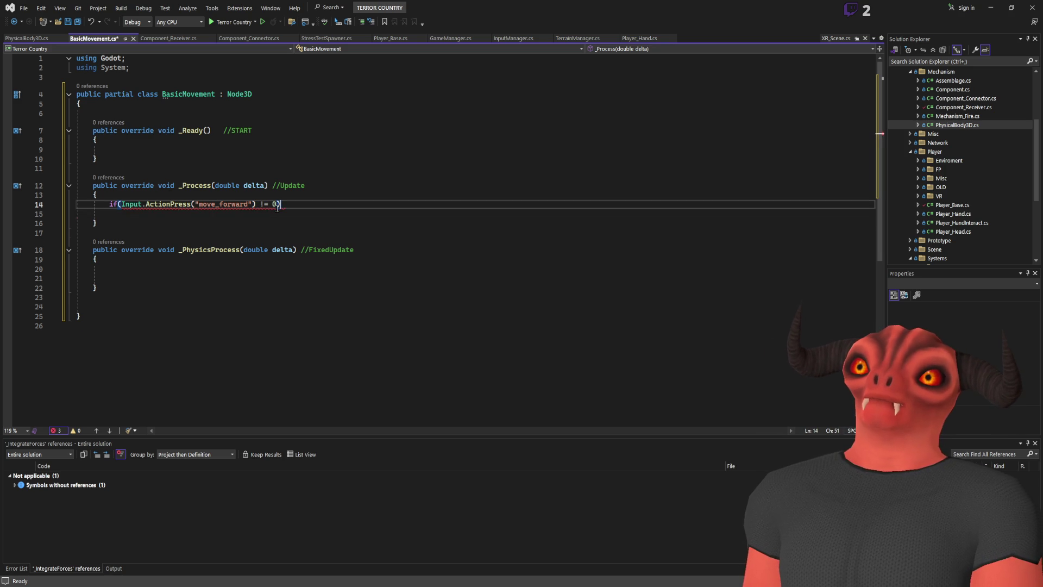
key(Return)
text({)
key(Return)
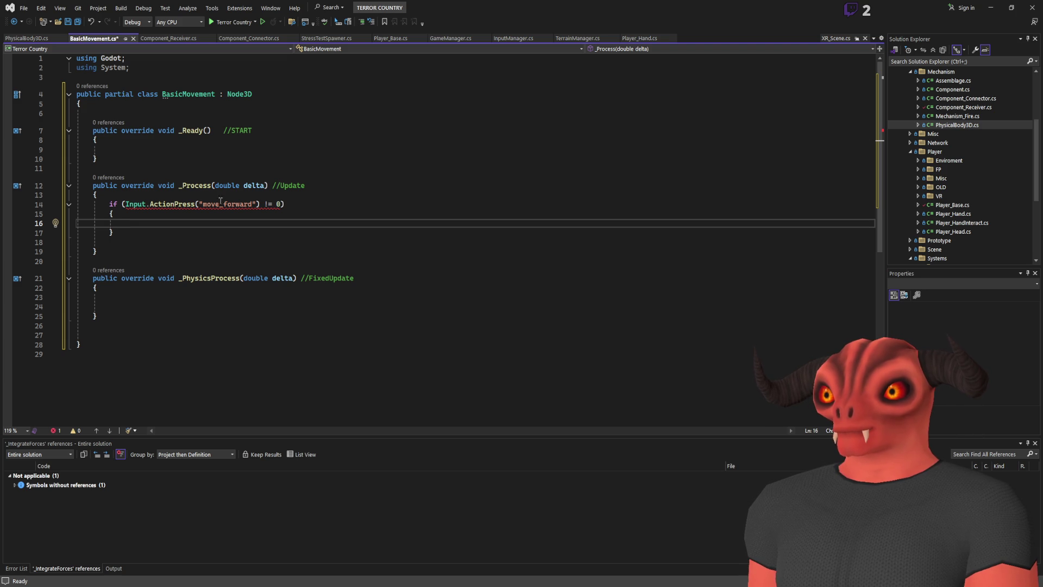
Replace ActionPress with IsActionPressed and remove the != 0 comparison
double_click(180, 202)
key(BackSpace)
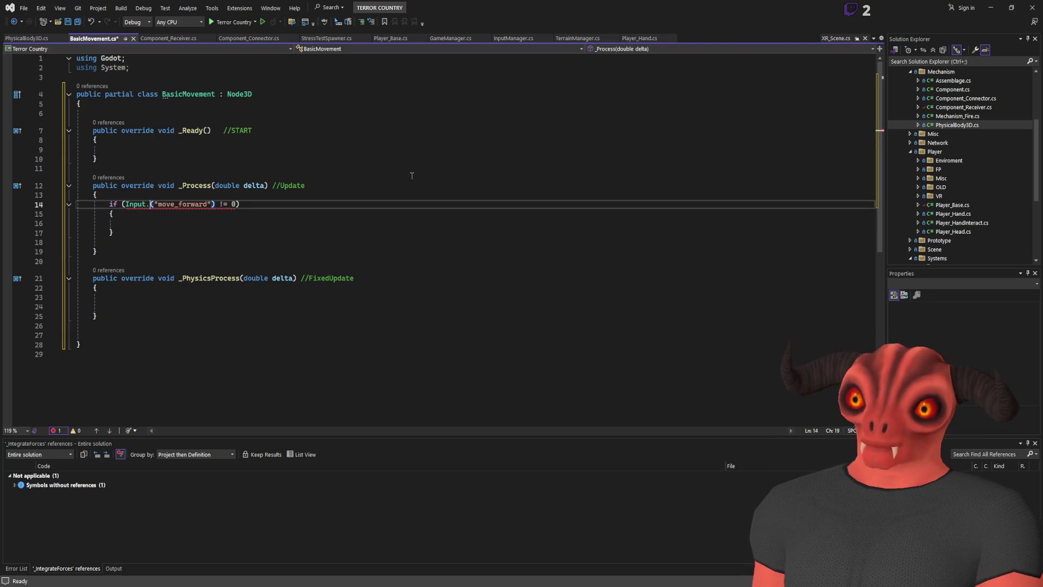
text(just)
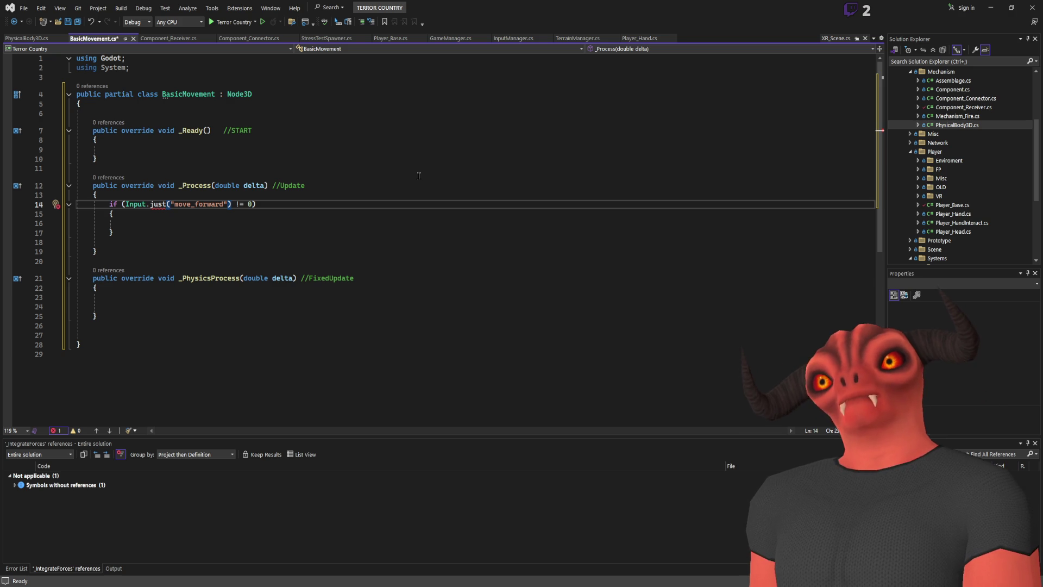
key(BackSpace)
key(BackSpace)
key(BackSpace)
key(BackSpace)
text(isaction)
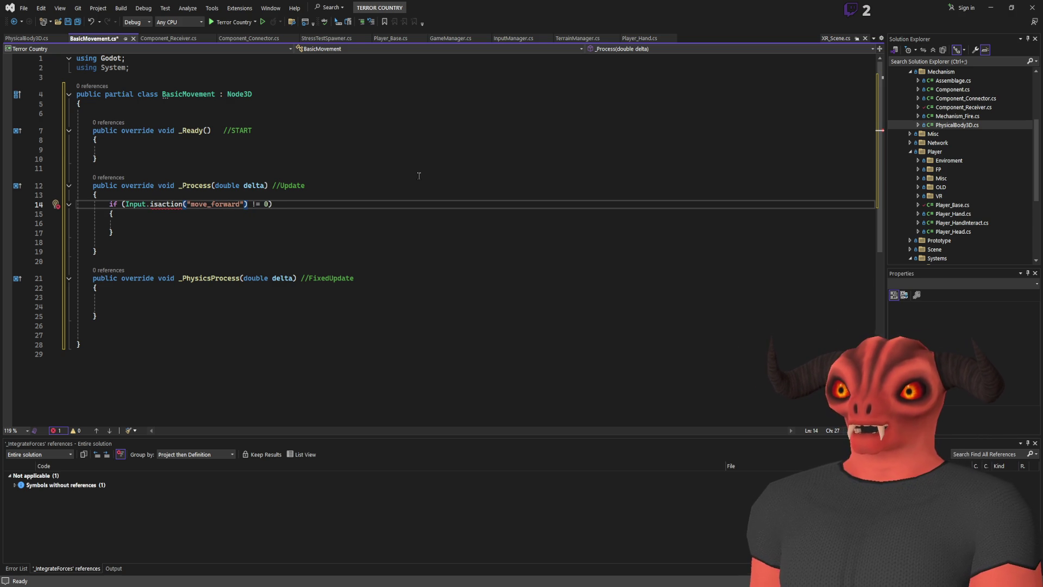
key(Tab)
double_click(165, 205)
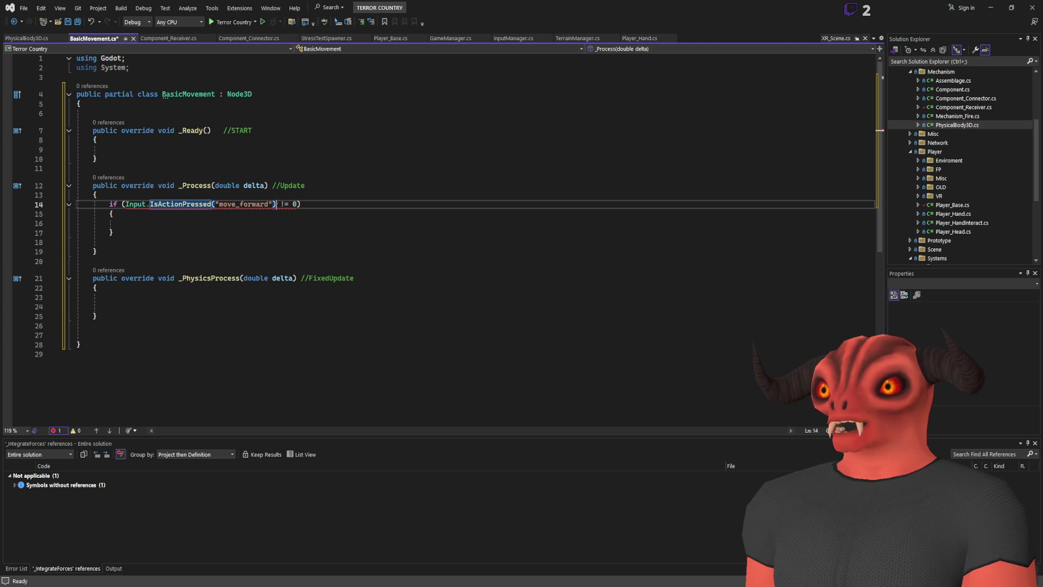
drag(277, 205, 294, 205)
key(BackSpace)
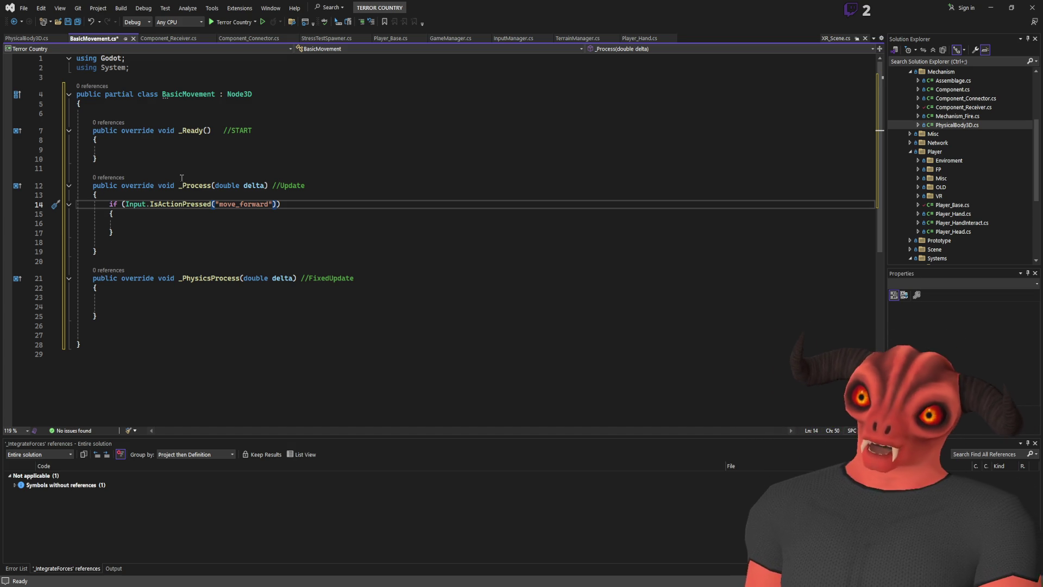
key(Left)
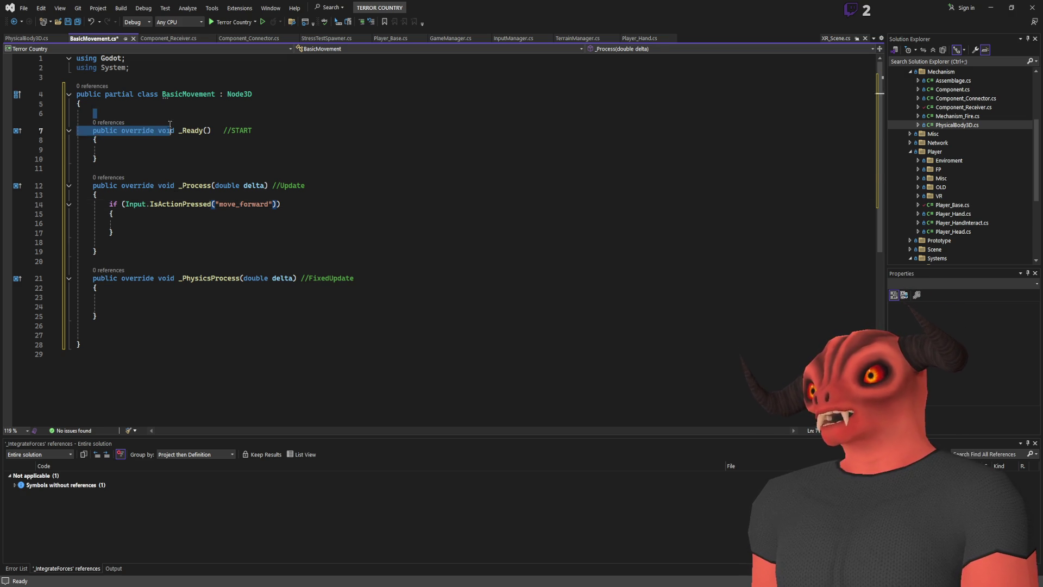
Save BasicMovement.cs
click(304, 242)
key(ctrl+s)
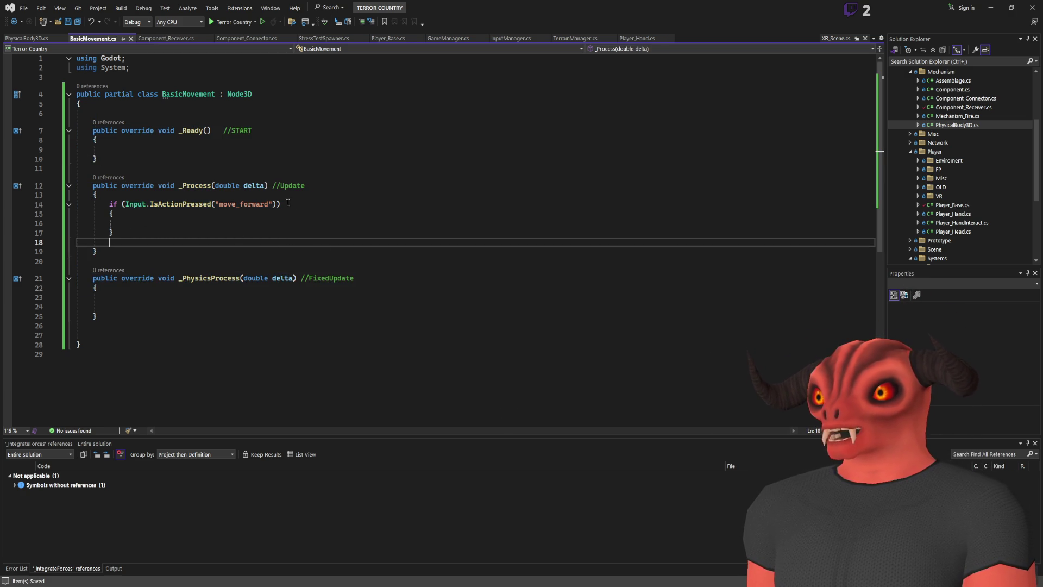
click(191, 226)
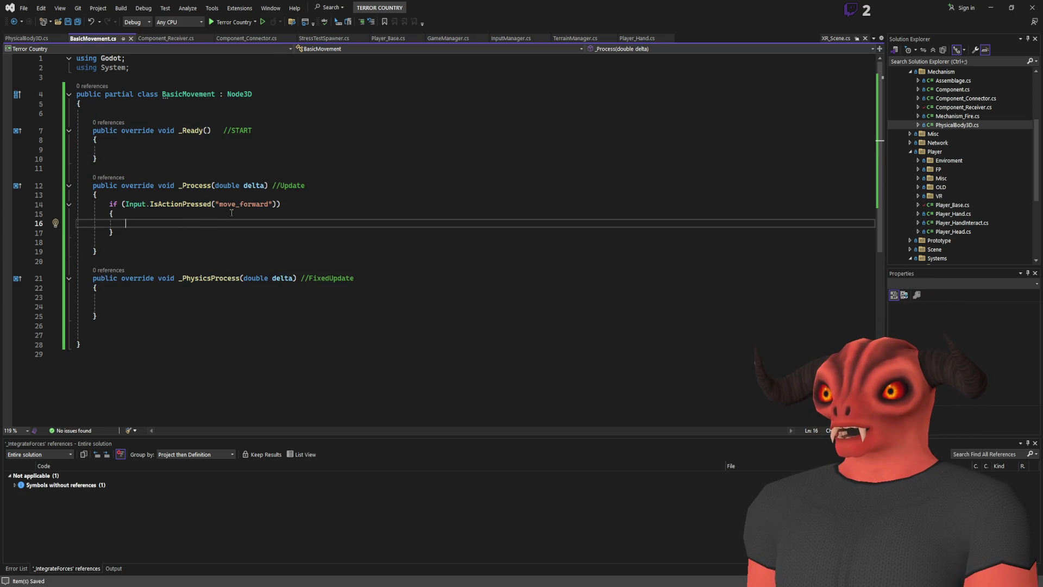
Inside the if block, write GlobalPosition += Vector3.Forward * delta
text(globalposi)
key(Tab)
key(shift+Home)
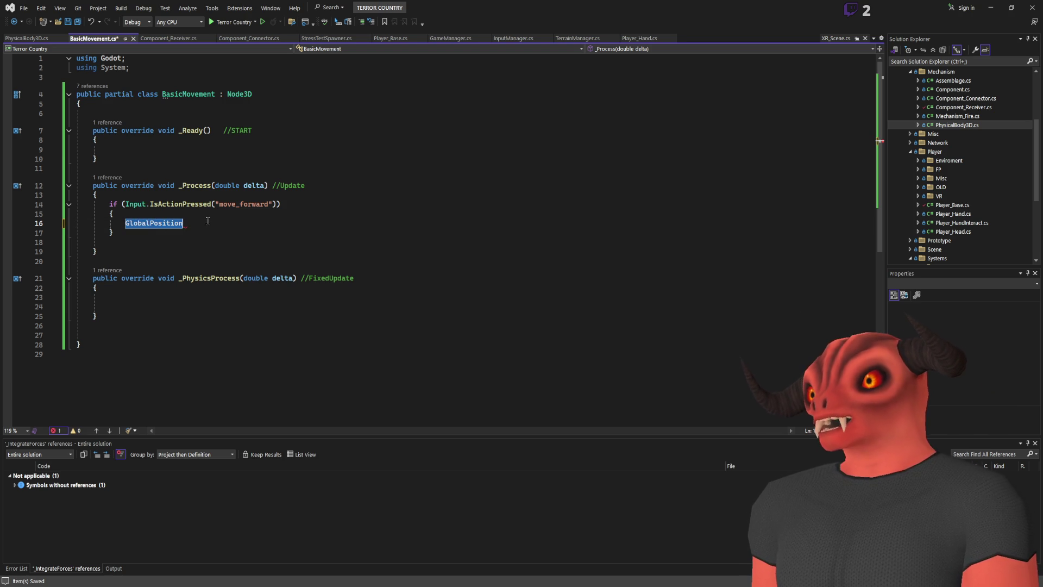
key(Return)
text(Position)
key(Tab)
key(shift+Home)
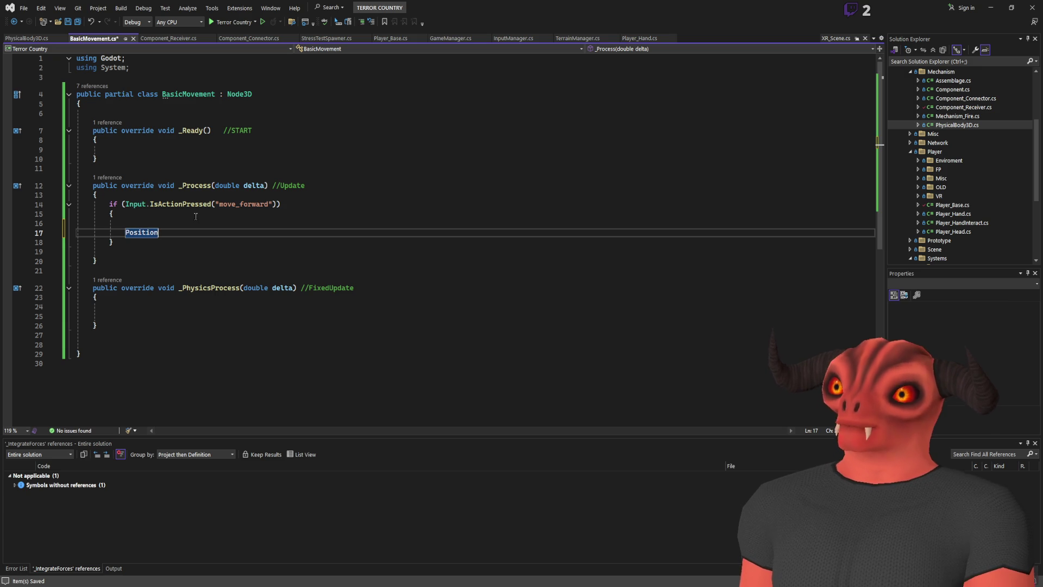
key(shift+Up)
key(BackSpace)
key(Return)
text(GlobalPosition)
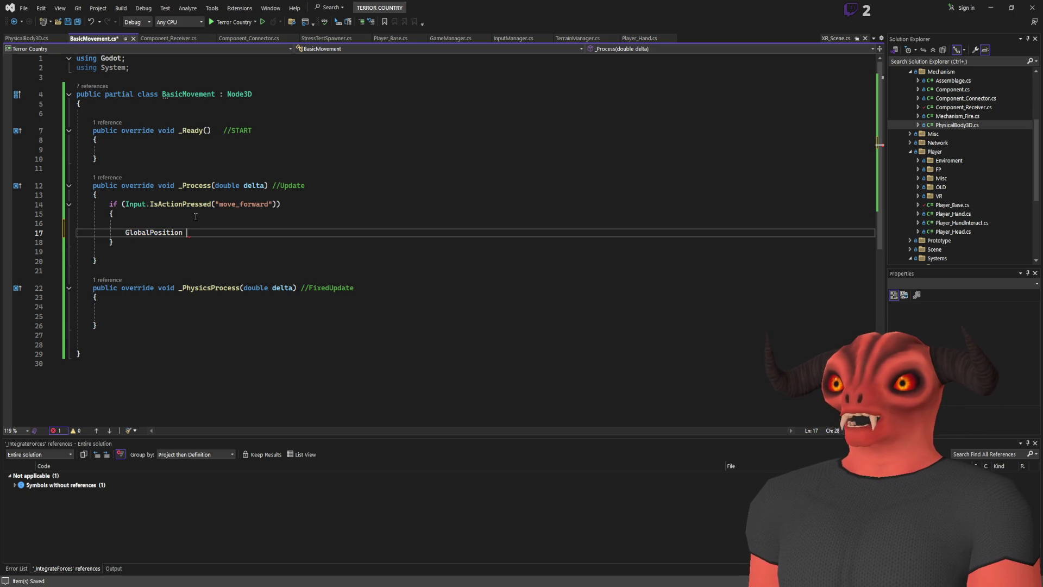
text(+= Vector3.)
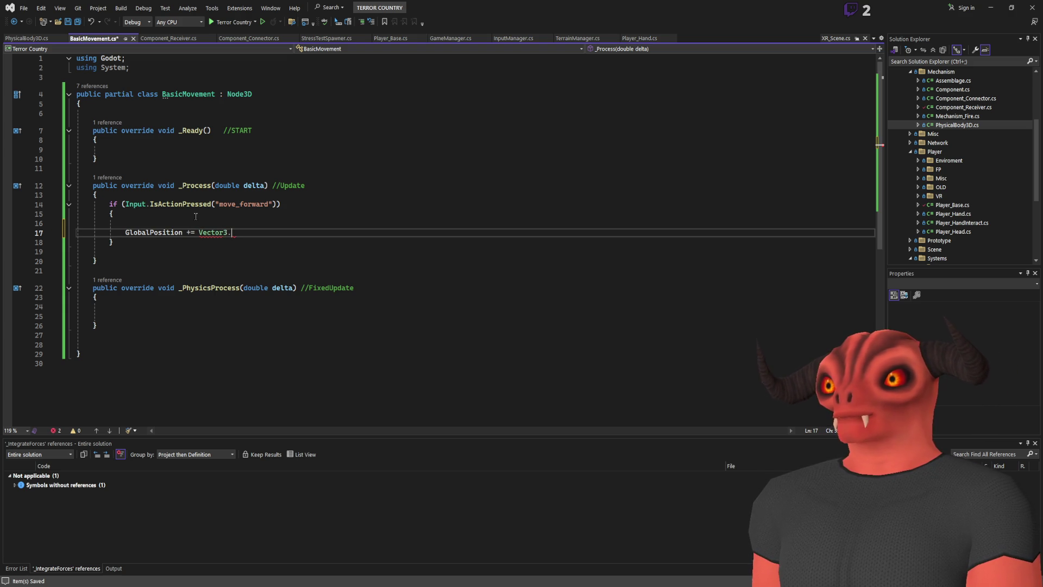
text(fo)
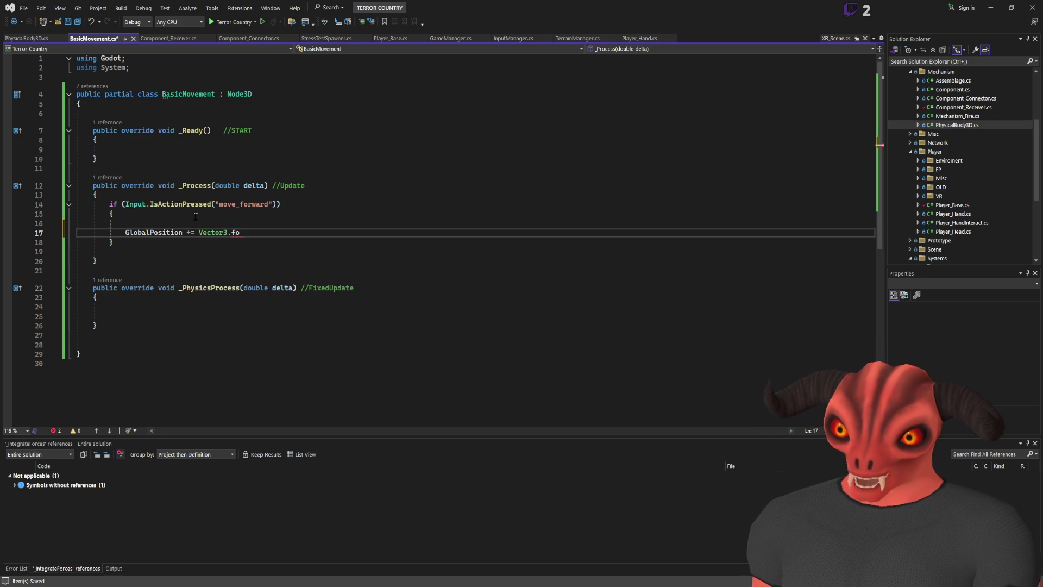
key(Tab)
text(* elta)
click(272, 232)
text(d)
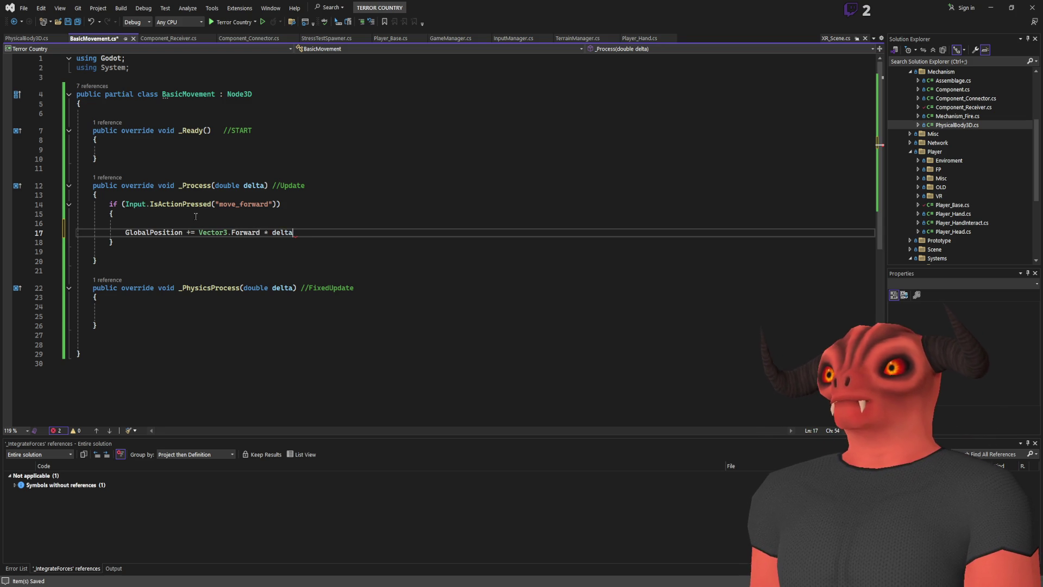
Cast delta to (float), end the statement, and add a //Time.deltaTime comment
drag(198, 232, 293, 232)
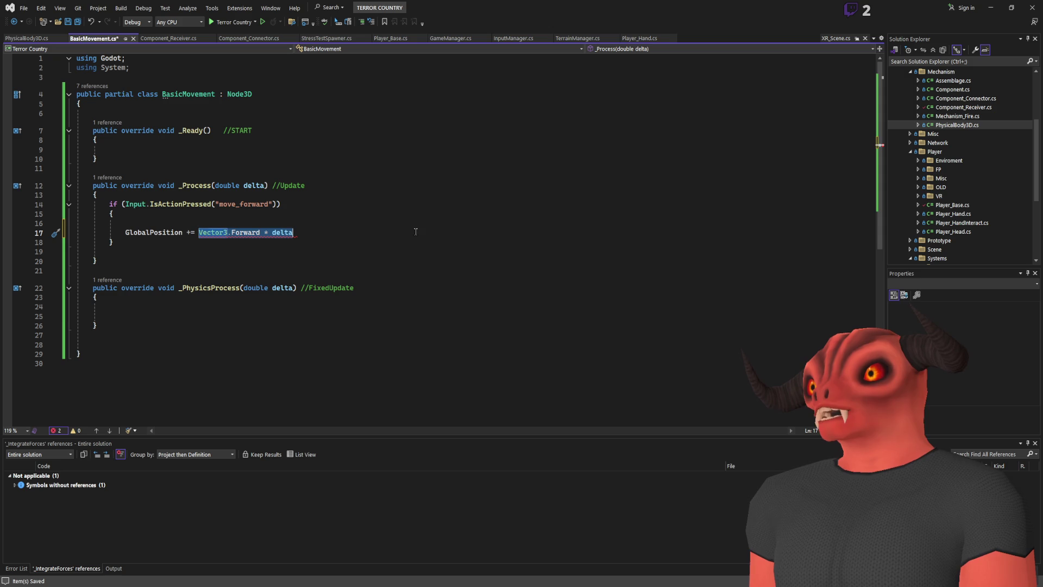
click(278, 237)
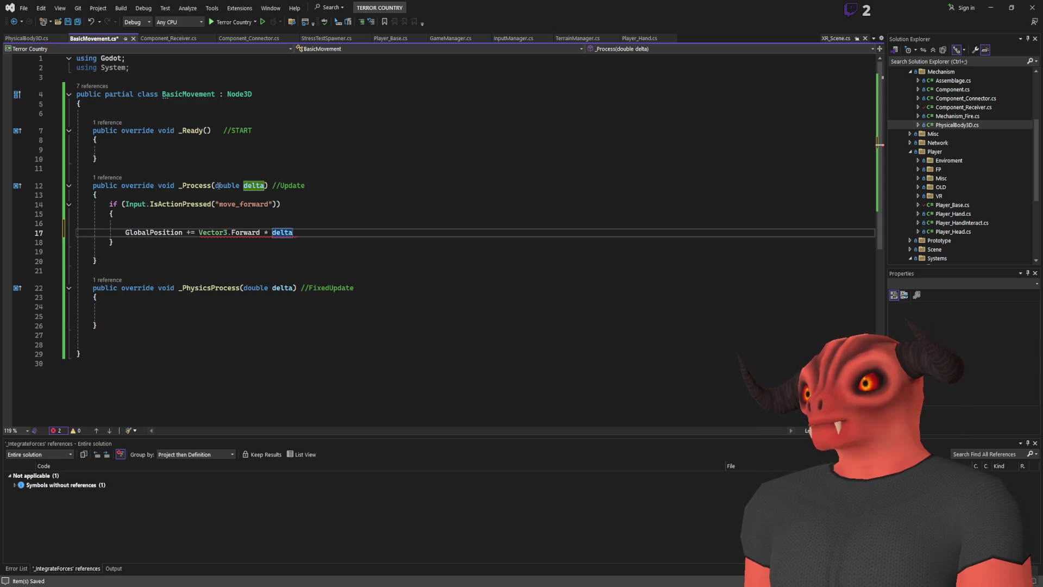
mouse_move(213, 186)
mouse_down()
mouse_move(291, 185)
mouse_move(267, 186)
mouse_up()
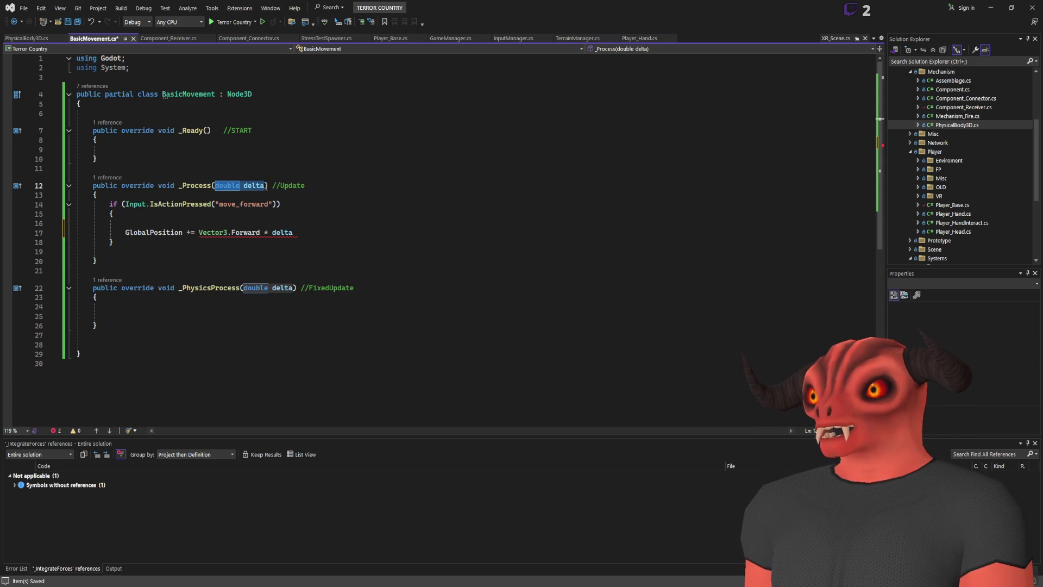
click(273, 232)
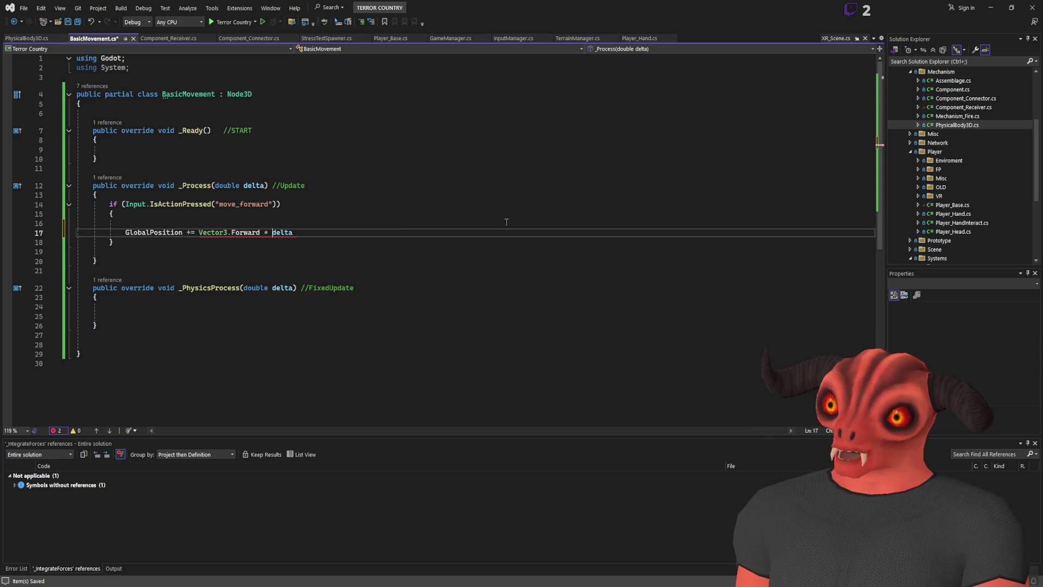
text((float))
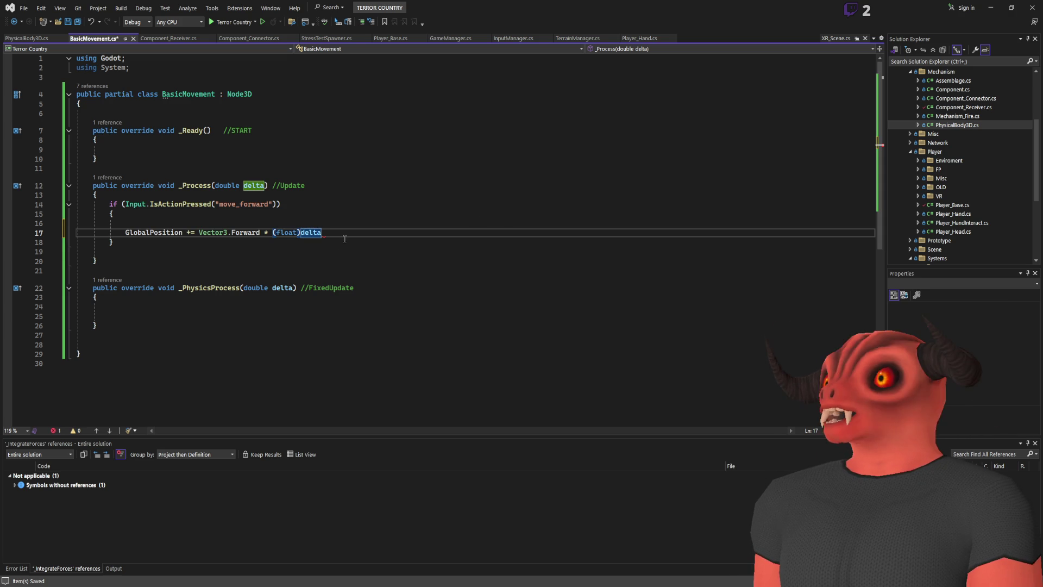
click(347, 238)
text(;   )
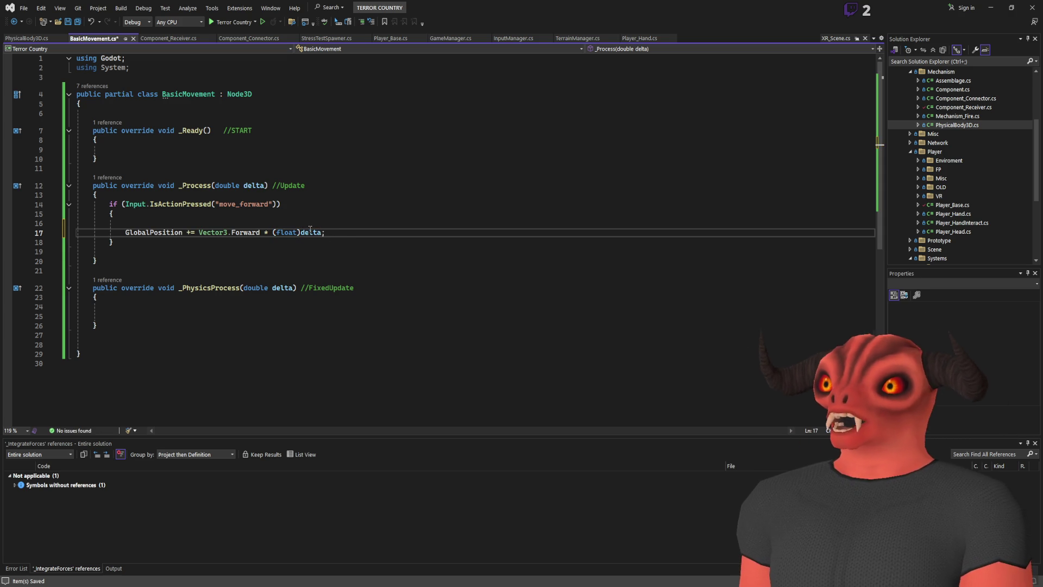
text(//T)
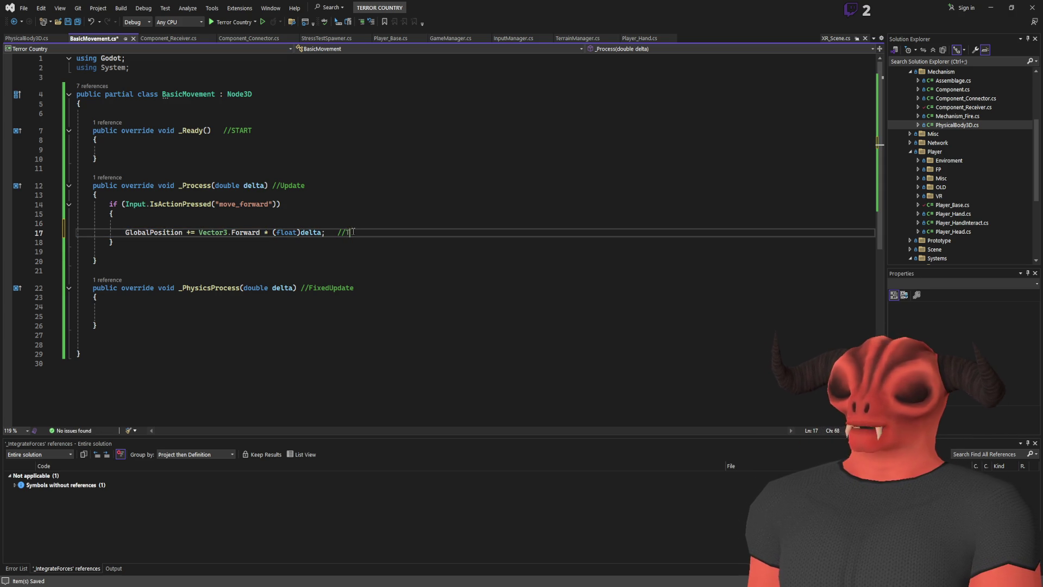
text(ime.detlatime)
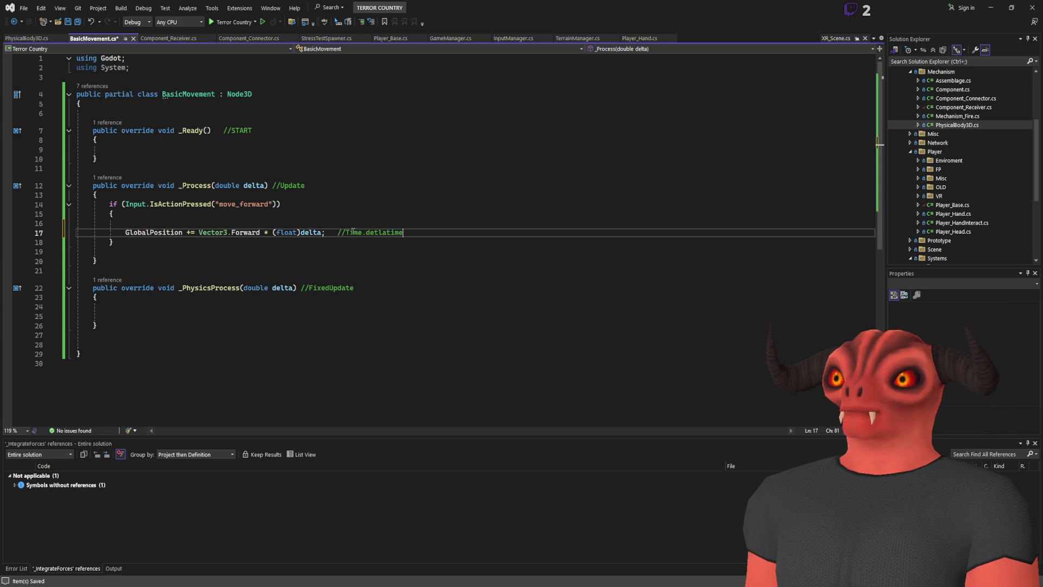
key(BackSpace)
key(BackSpace)
key(BackSpace)
key(BackSpace)
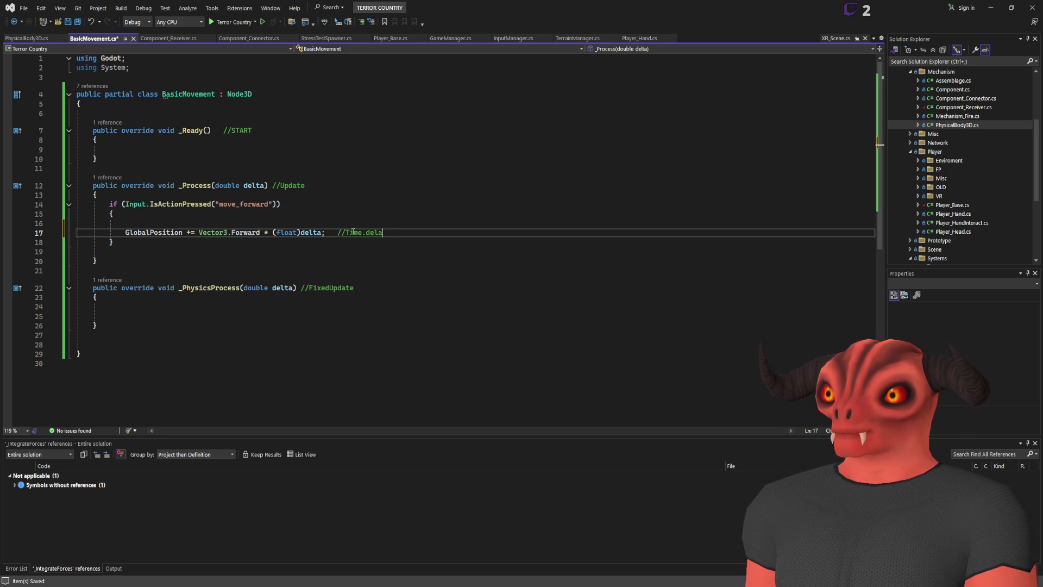
text(ltatime)
key(BackSpace)
key(BackSpace)
key(BackSpace)
text(Time)
Highlight the GlobalPosition line and the _Process delta parameter to review them
click(462, 225)
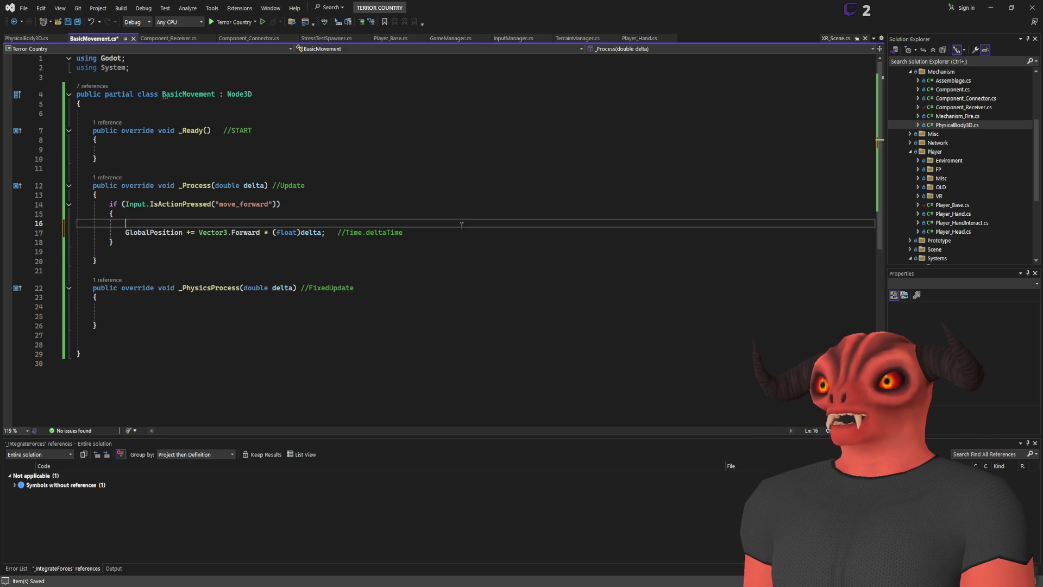
click(278, 232)
click(438, 231)
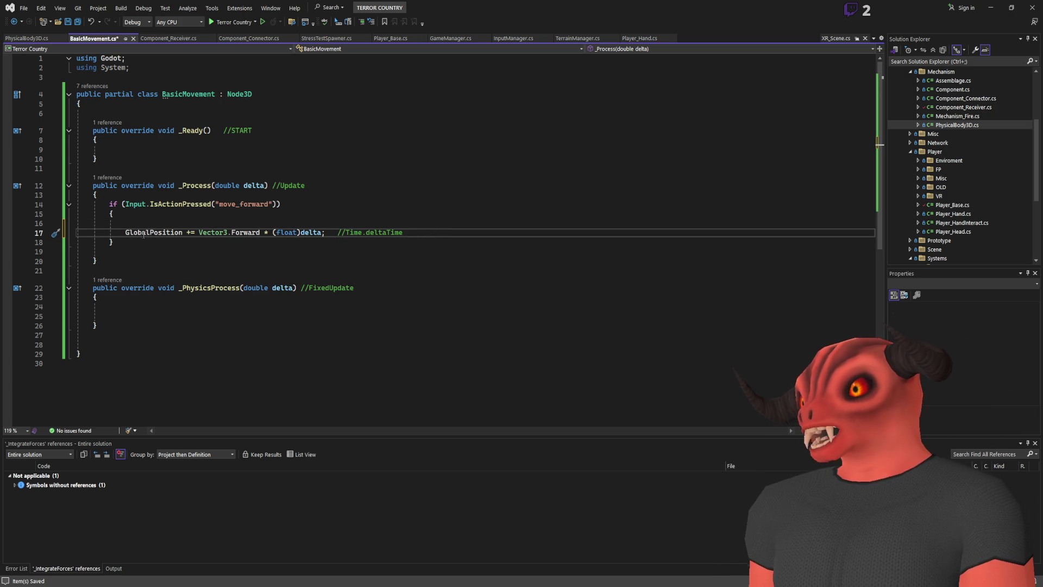
drag(130, 232, 445, 233)
click(445, 232)
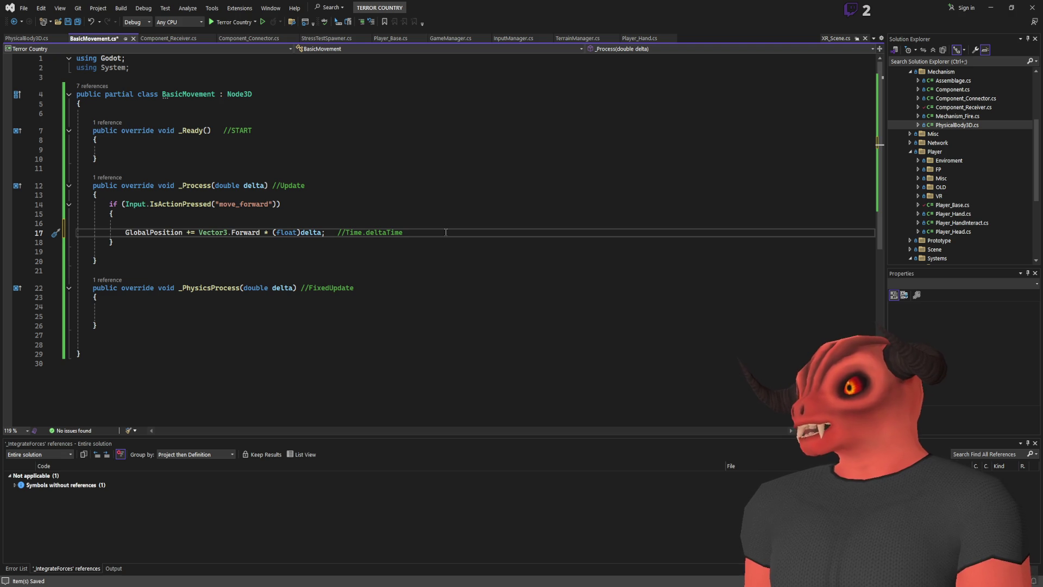
click(225, 186)
drag(224, 187, 357, 191)
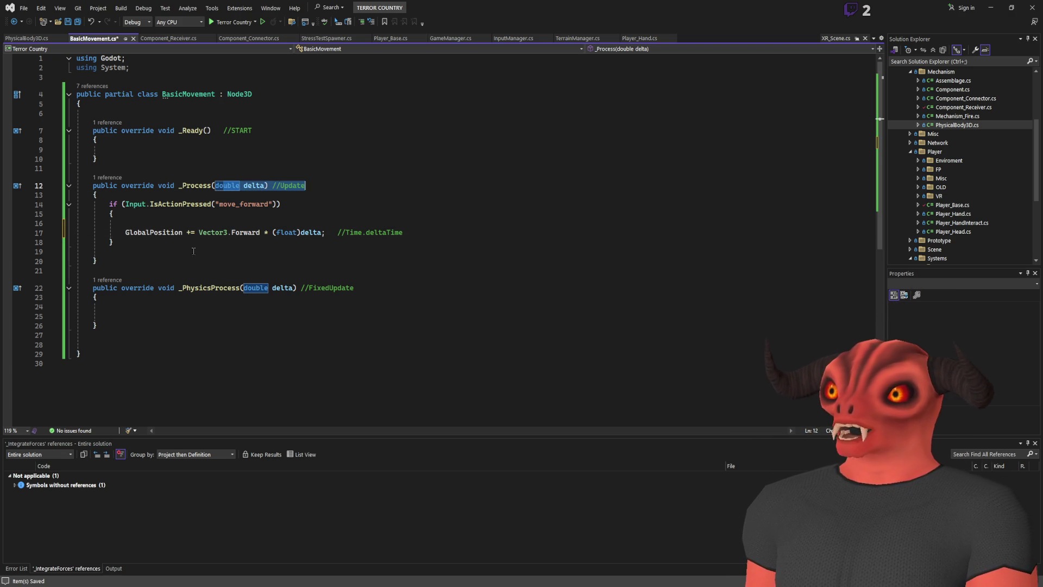
Add a void Movement(float delta) method with an empty body below _Process
click(190, 267)
key(Return)
key(Return)
key(Return)
key(Up)
key(Up)
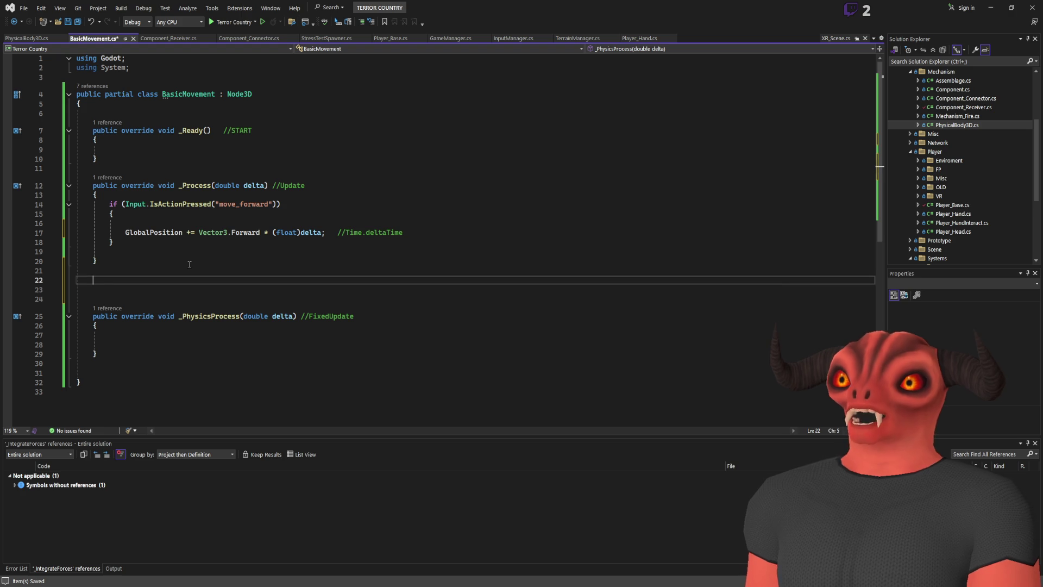
text(void Movement()
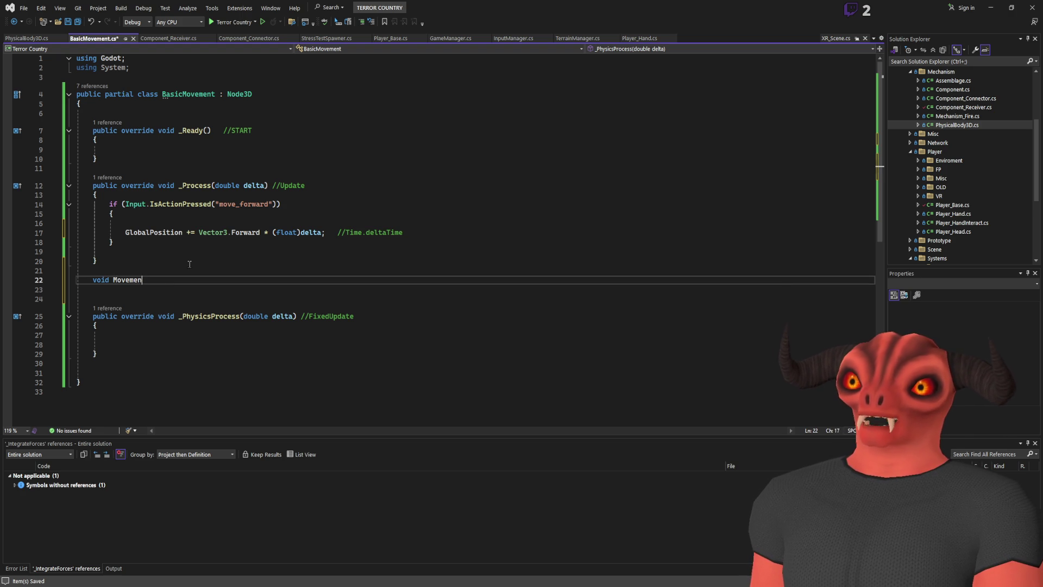
text(float delta)
key(End)
key(Return)
text({)
key(Return)
Call Movement((float)delta); at the top of the move_forward if block
click(217, 205)
click(217, 215)
key(Return)
text(Movement();)
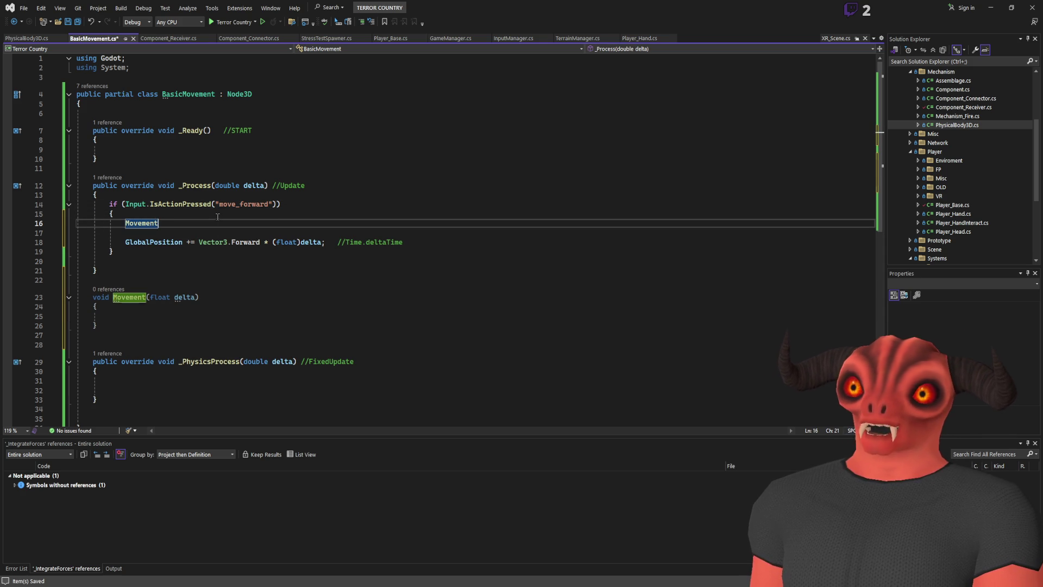
key(Left)
key(Left)
text(delta)
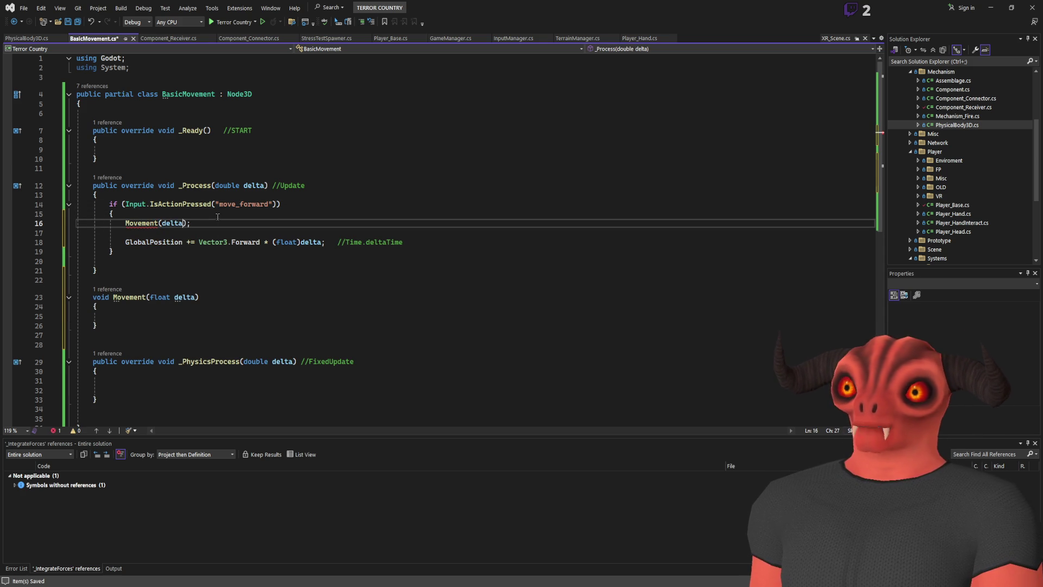
key(ctrl+Left)
text((float))
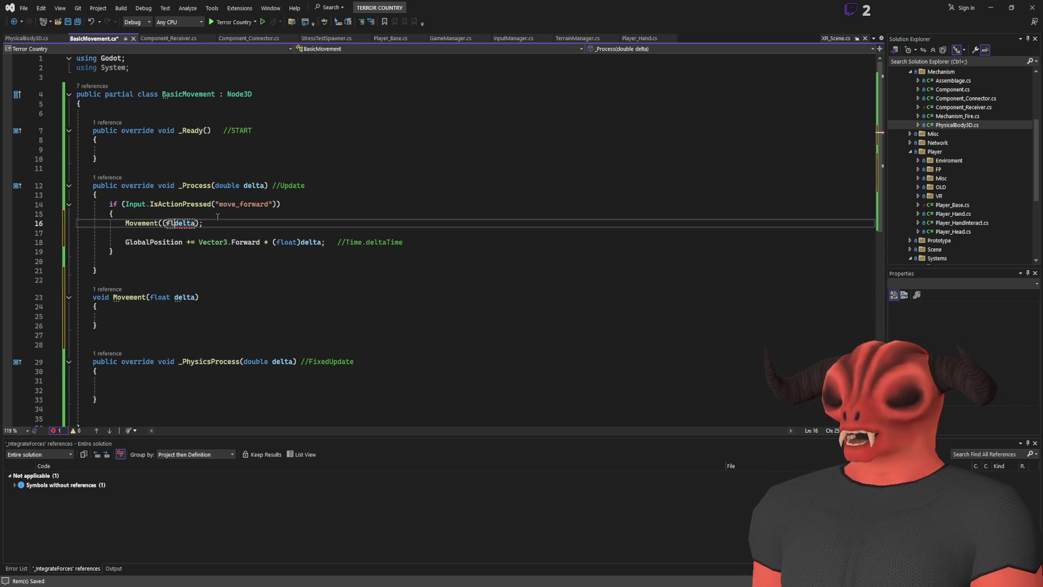
drag(162, 223, 213, 221)
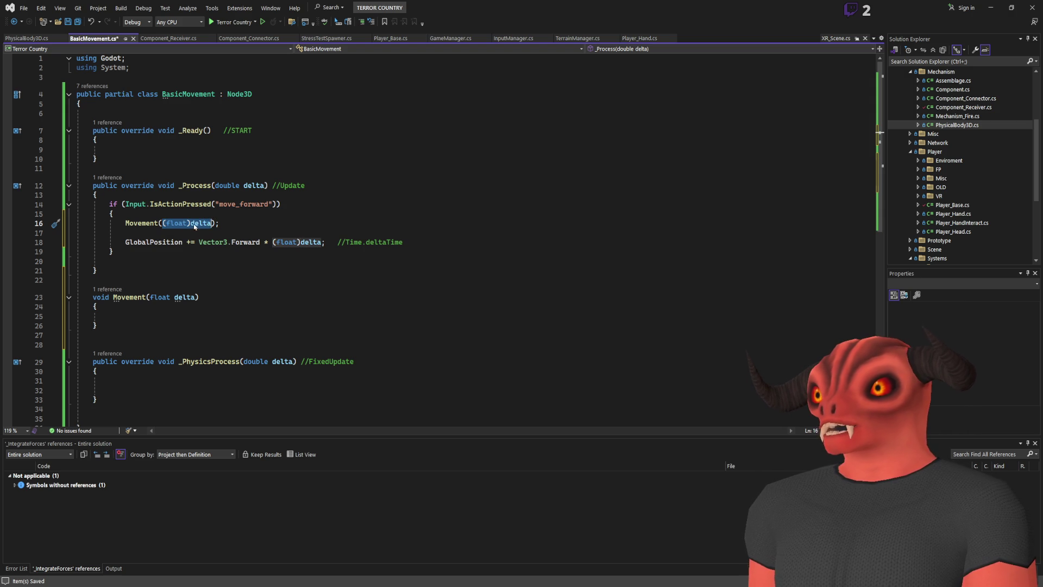
Fill the Movement body with Time.GetTicksMsec(); //Time.time
double_click(178, 297)
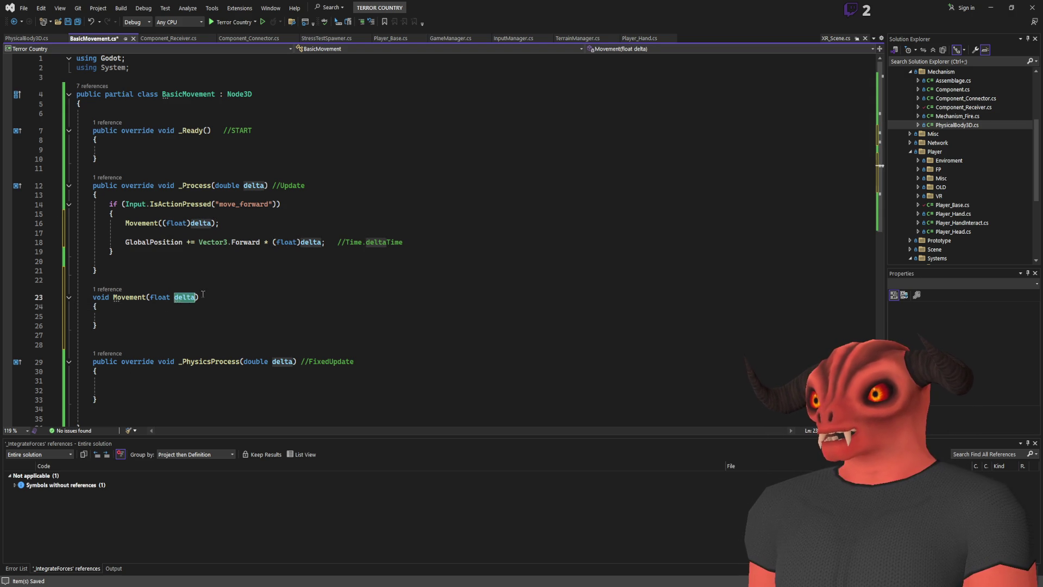
click(179, 316)
text(delta)
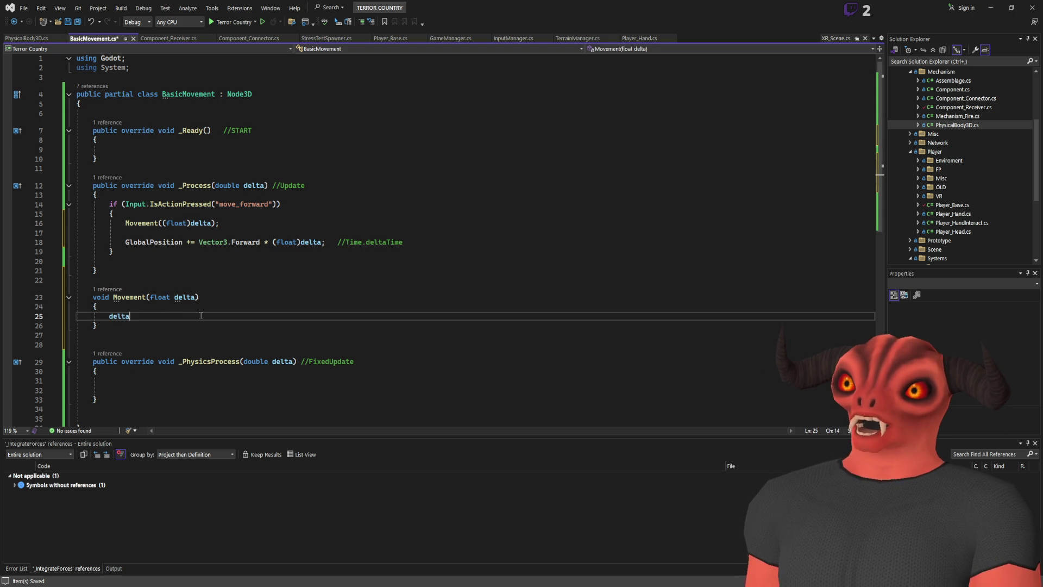
key(shift+Up)
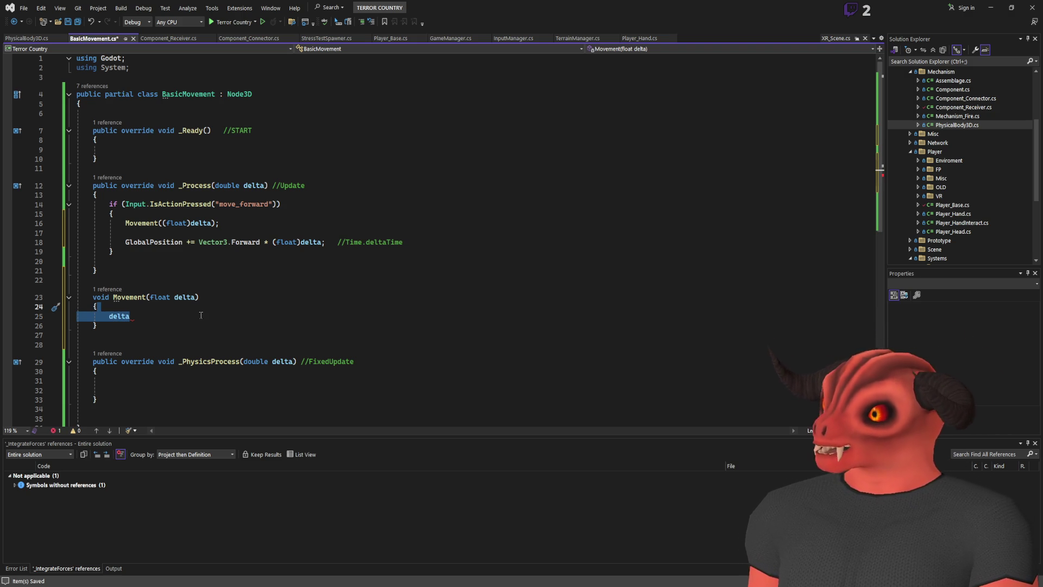
key(Return)
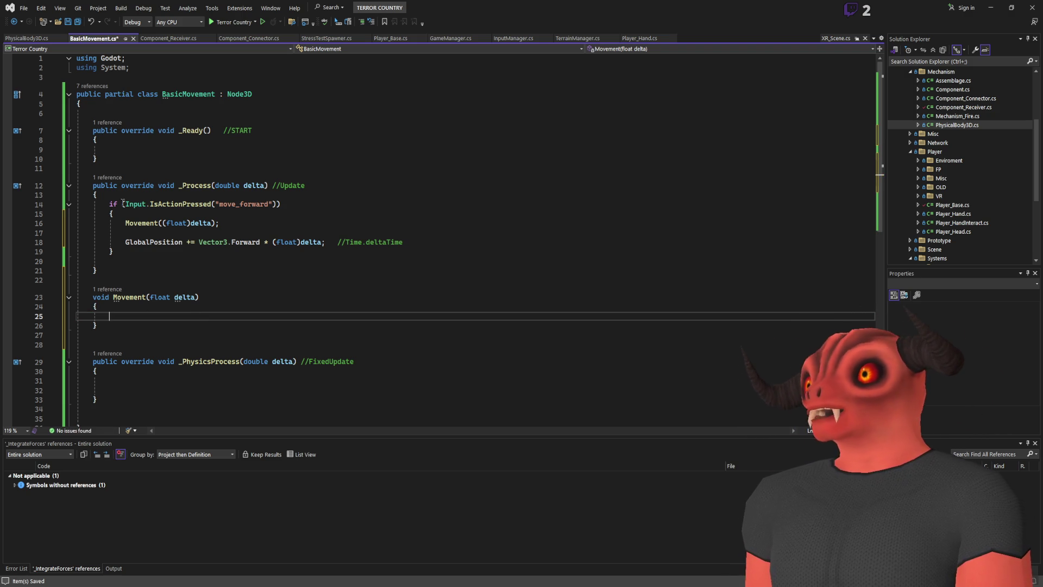
key(ctrl+v)
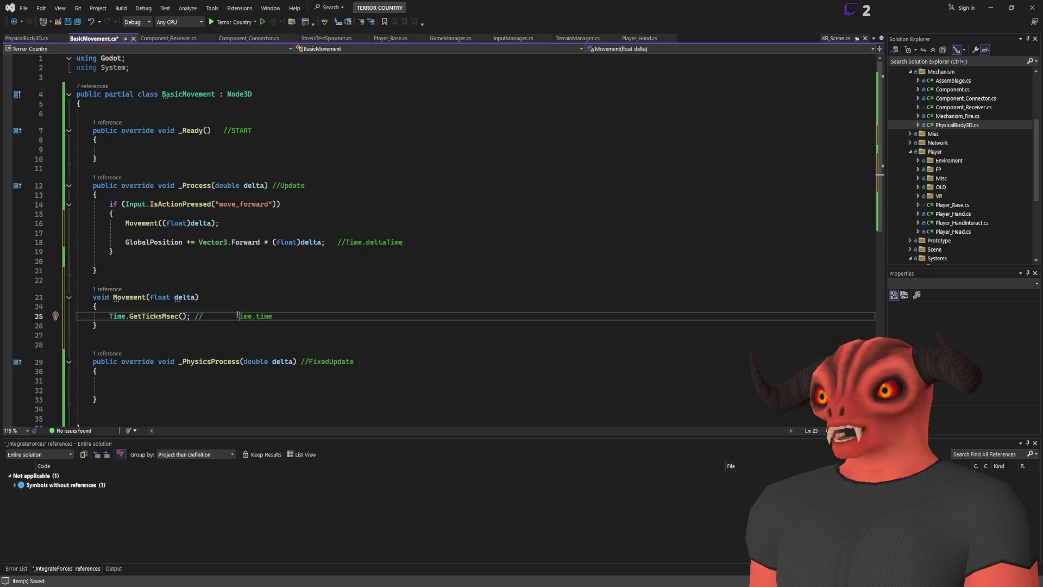
key(Up)
key(Up)
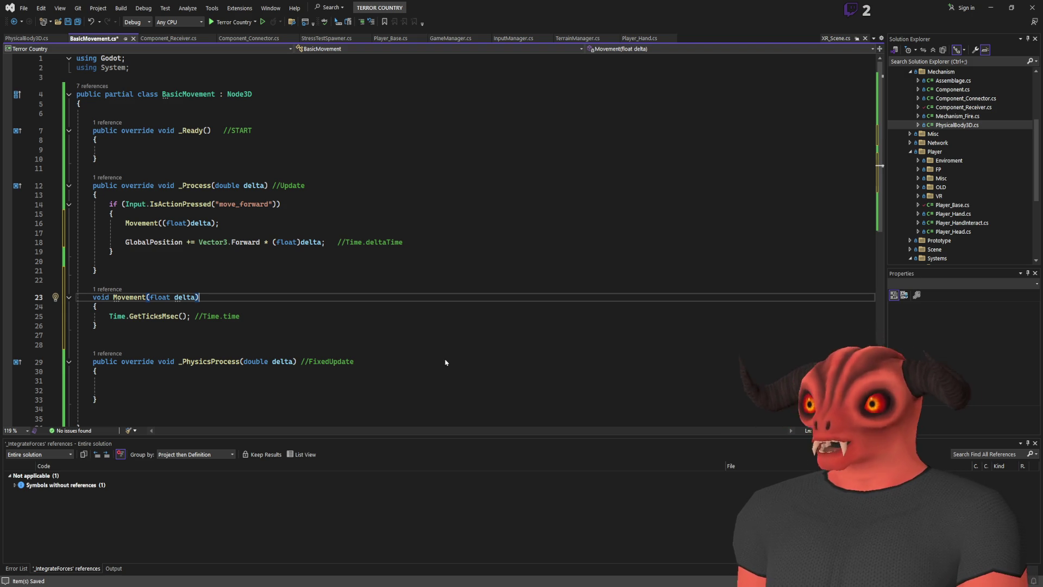
drag(119, 318, 239, 318)
key(End)
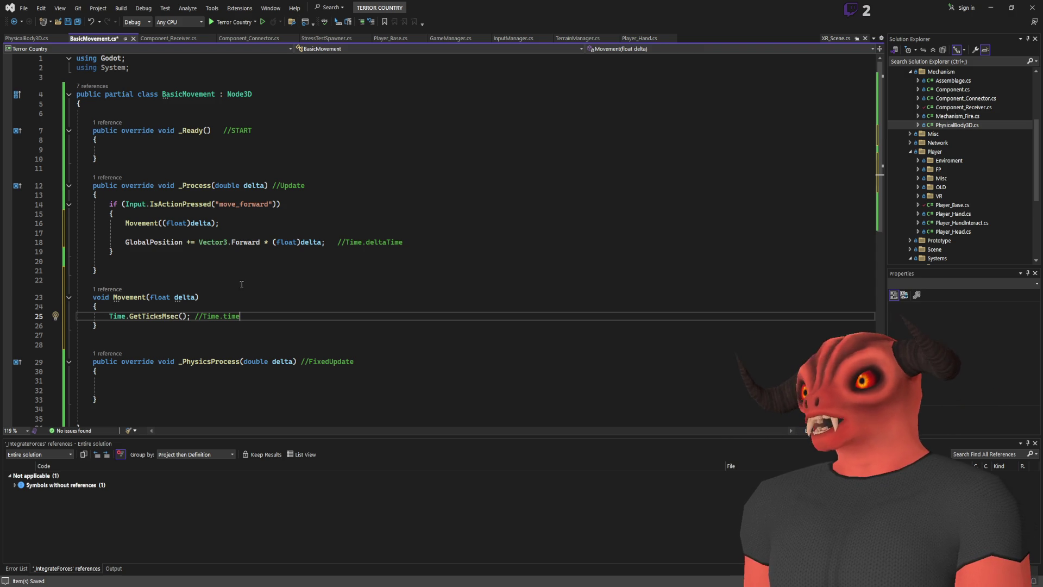
click(413, 362)
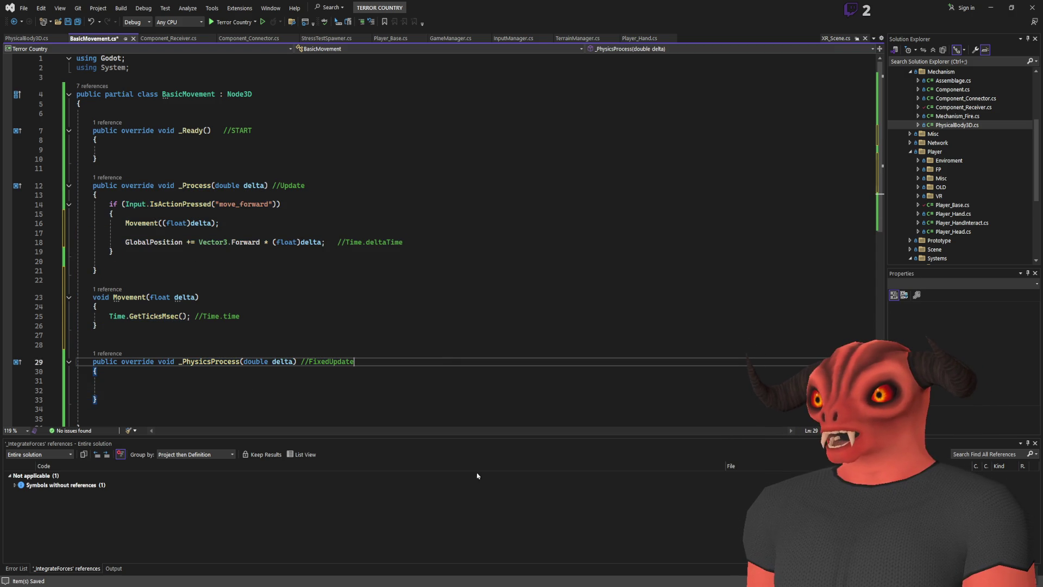
Switch from Visual Studio back to Godot's unsaved Node3D scene
key(alt+Tab)
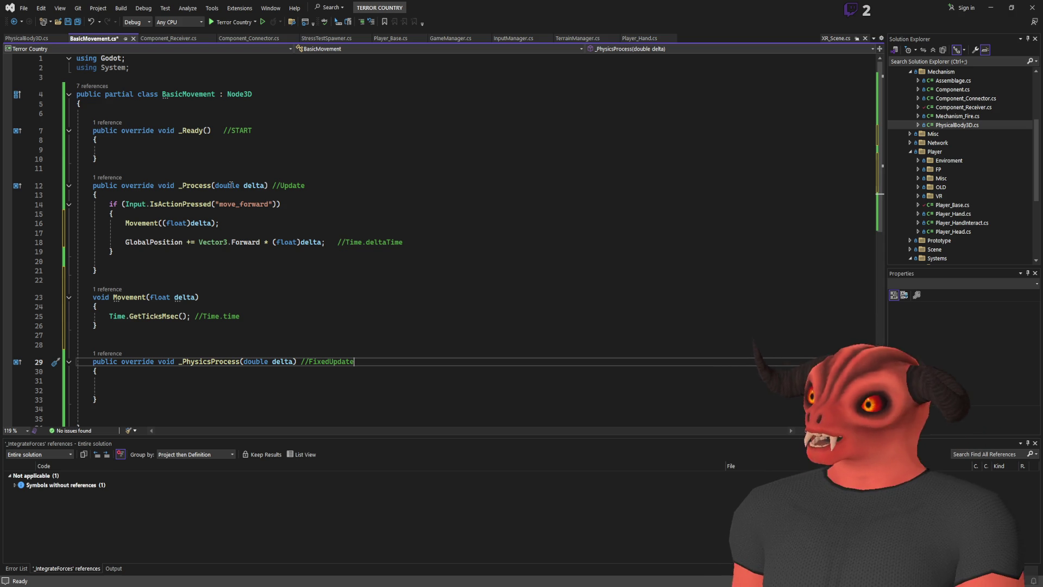
key(alt+Tab)
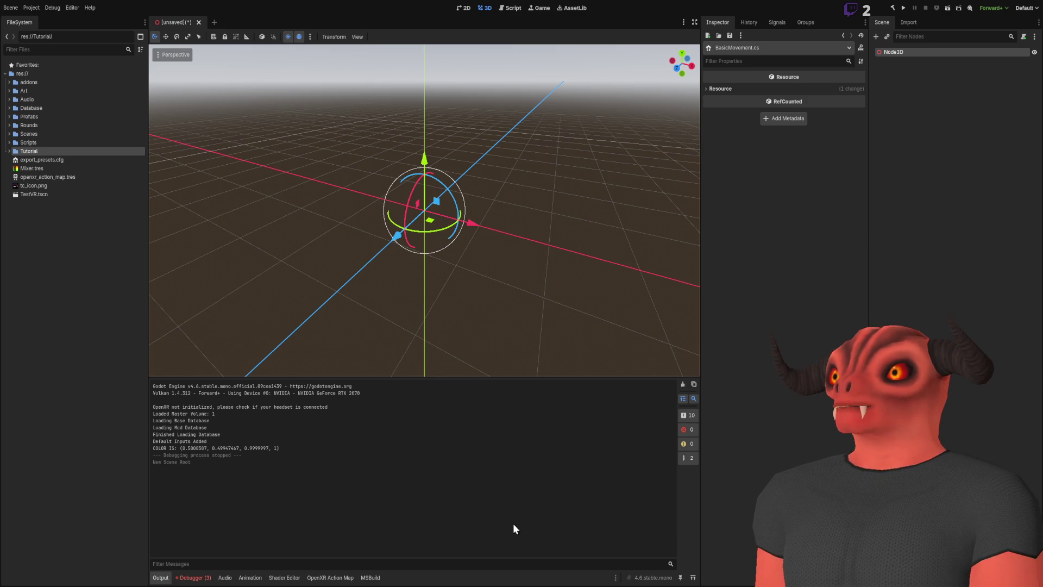
Save the BasicMovement.cs script in Visual Studio
key(alt+Tab)
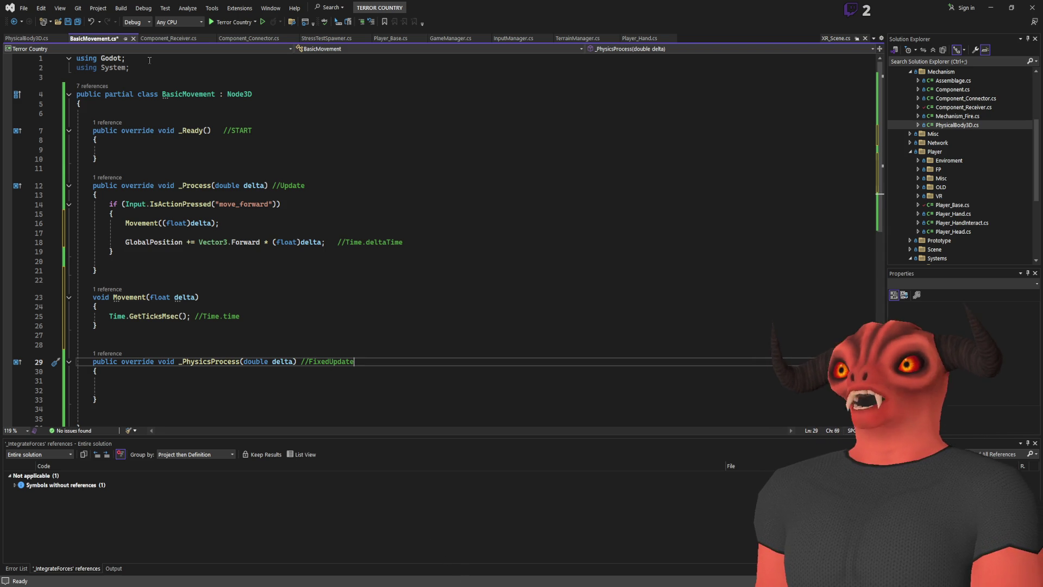
click(169, 113)
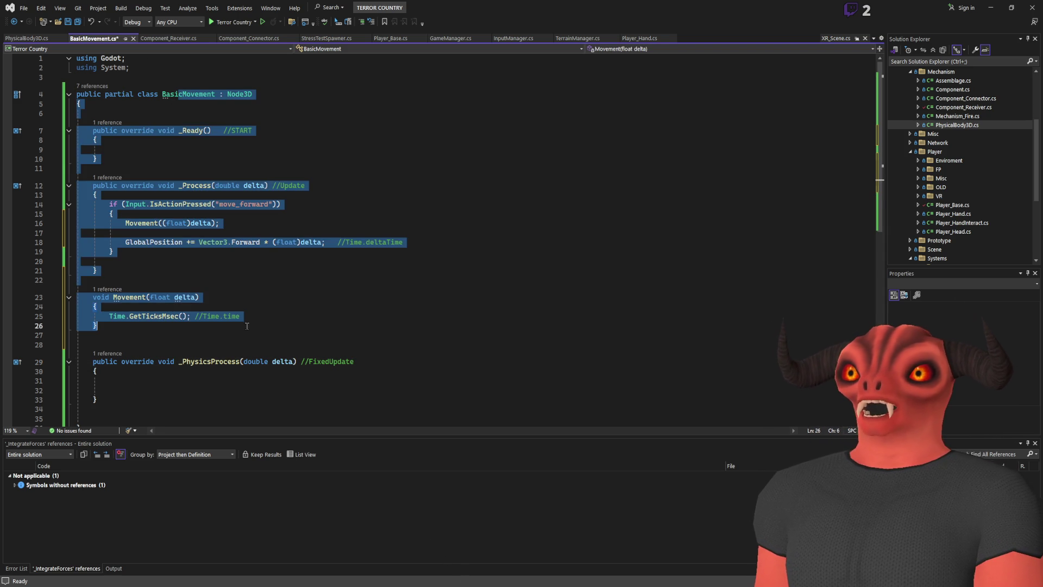
click(326, 213)
key(ctrl+s)
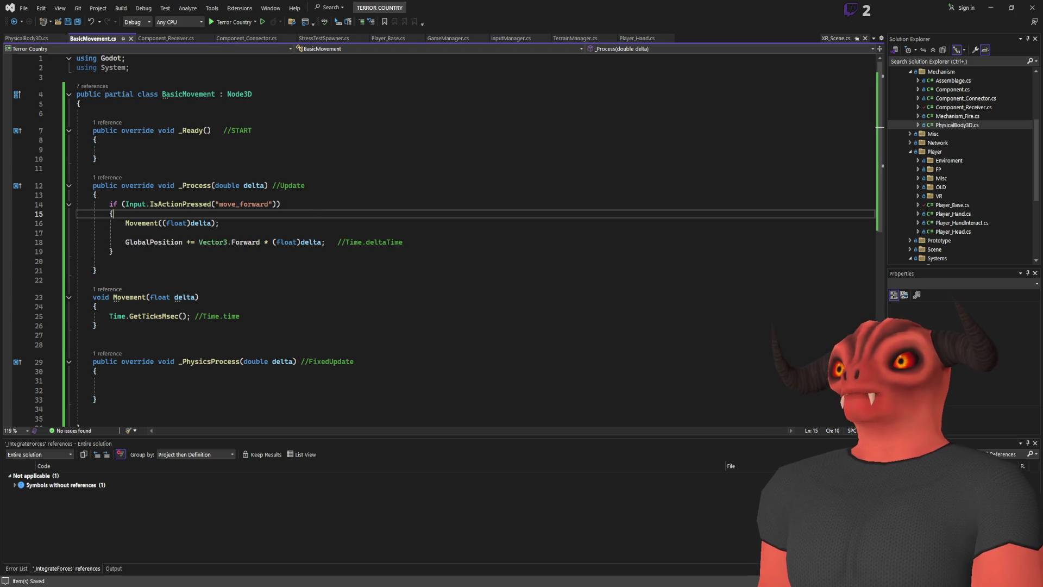
Check in Godot that the Node3D root uses BasicMovement.cs, then return to the code
key(alt+Tab)
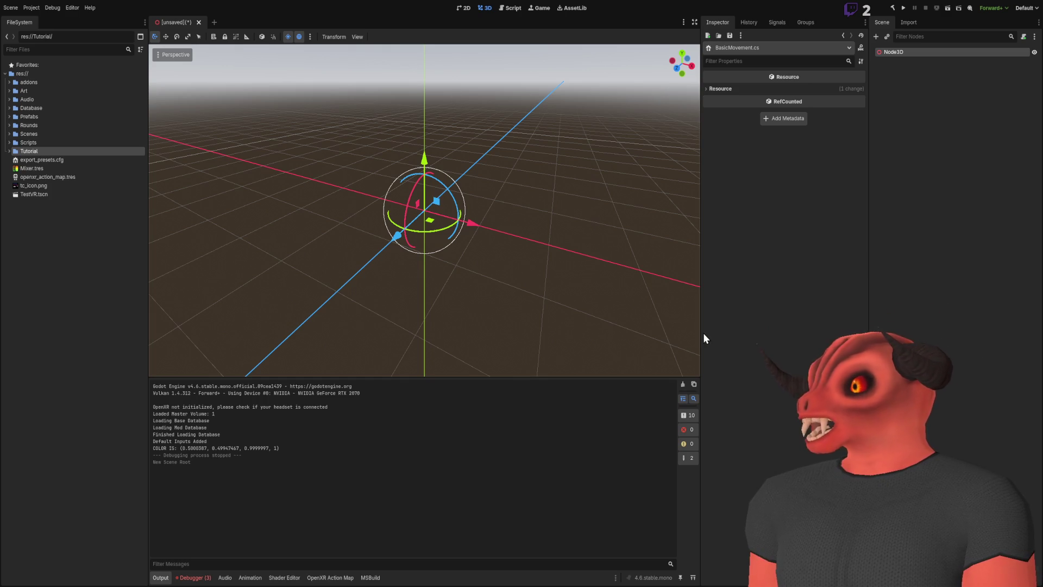
click(893, 52)
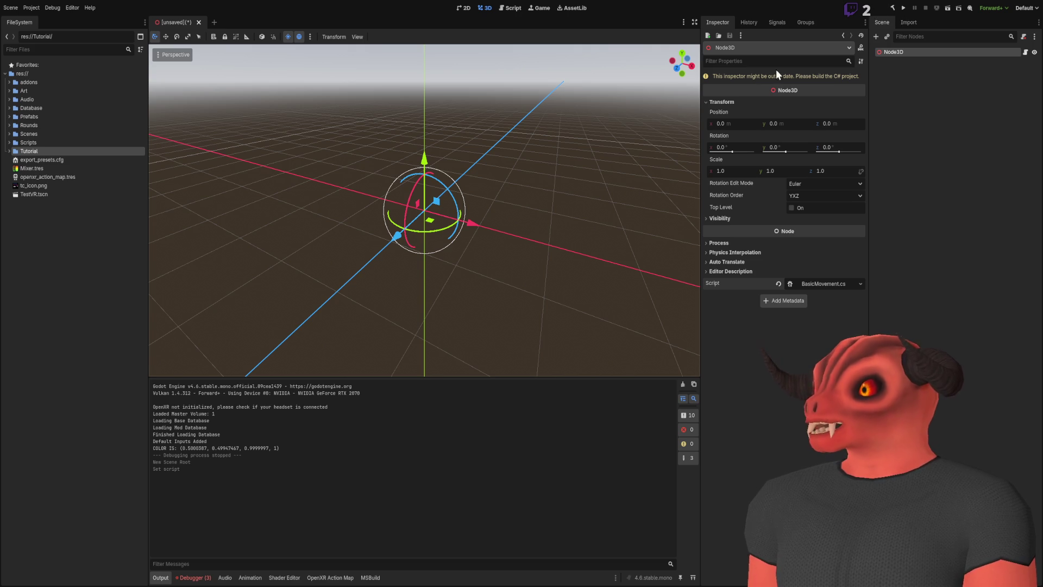
key(alt+Tab)
key(alt+Tab)
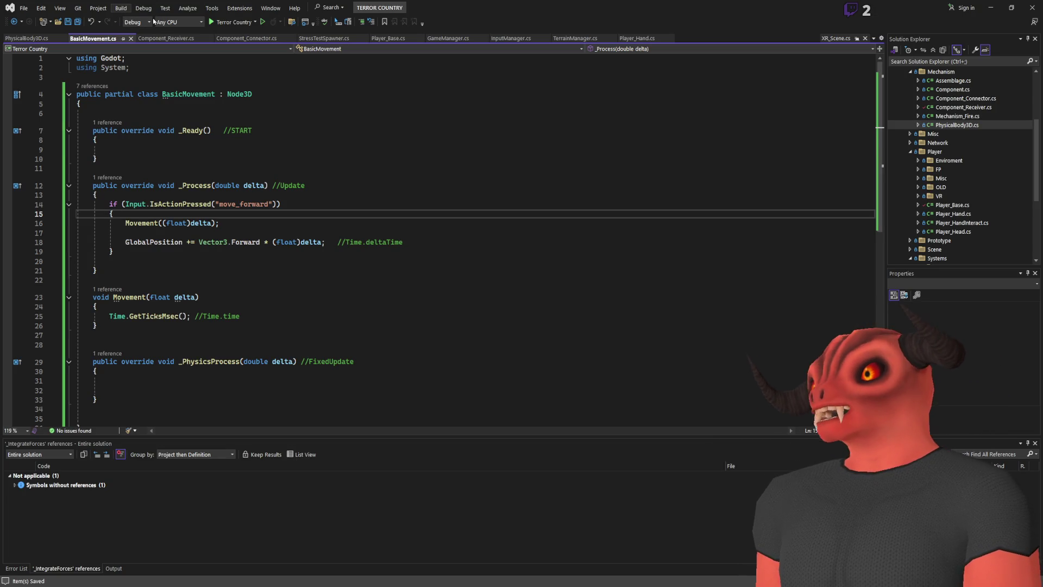
Build the C# project, then come back to the BasicMovement script
click(212, 21)
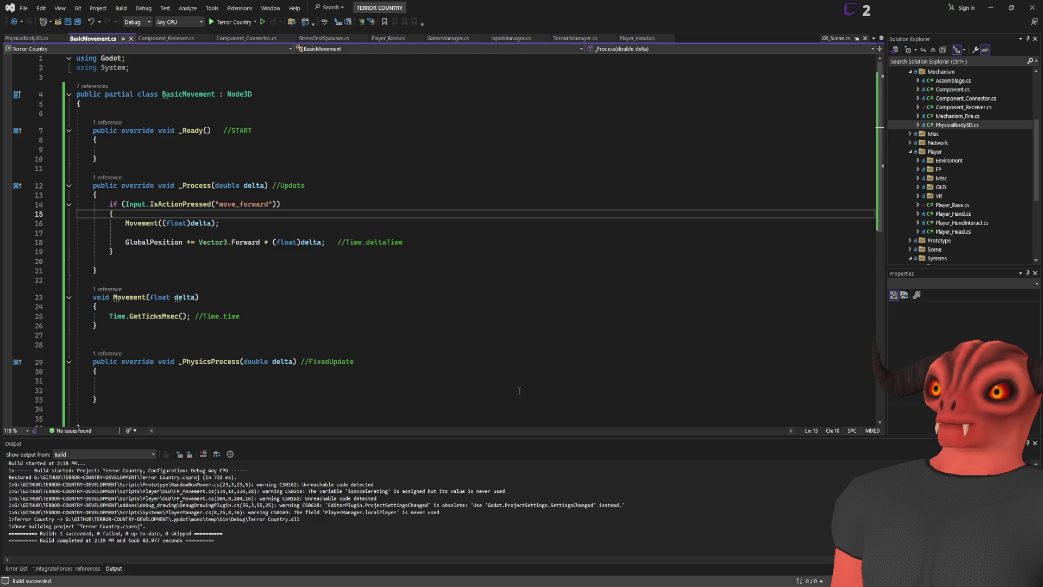
key(alt+Tab)
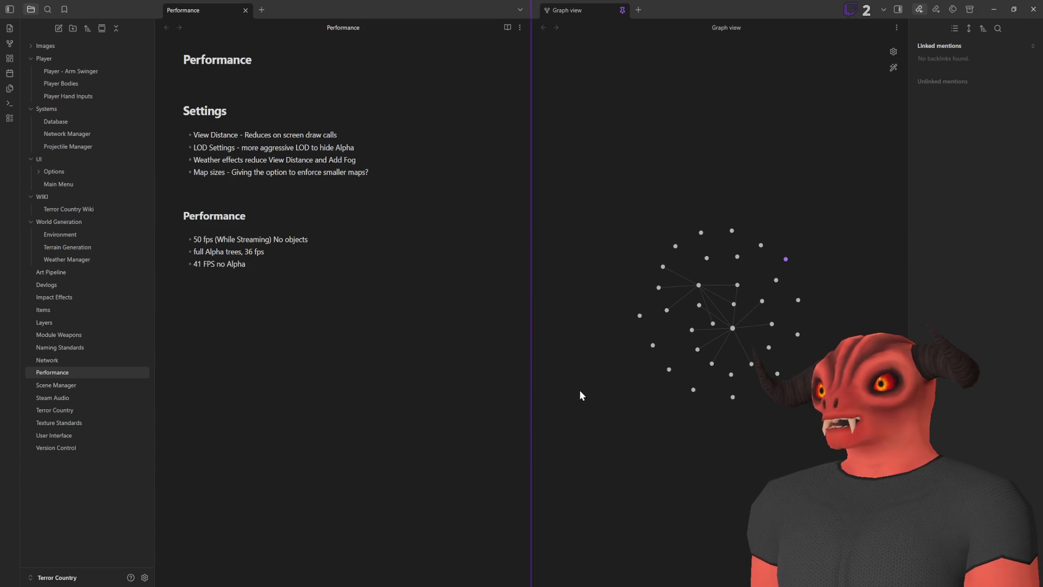
key(alt+Tab)
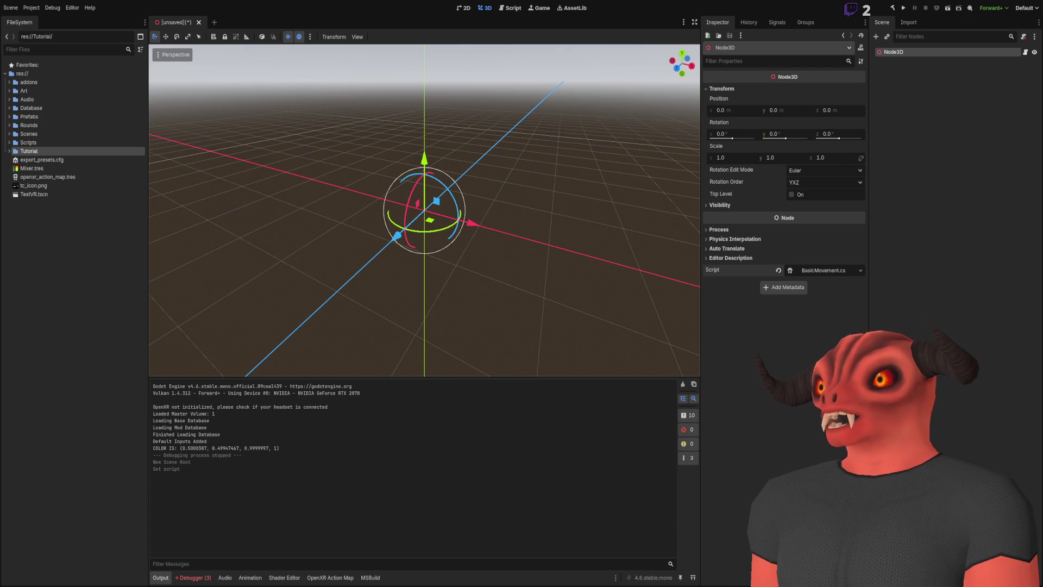
key(alt+Tab)
Add an [Export] public float moveSpeed = 10 field above _Ready
click(323, 105)
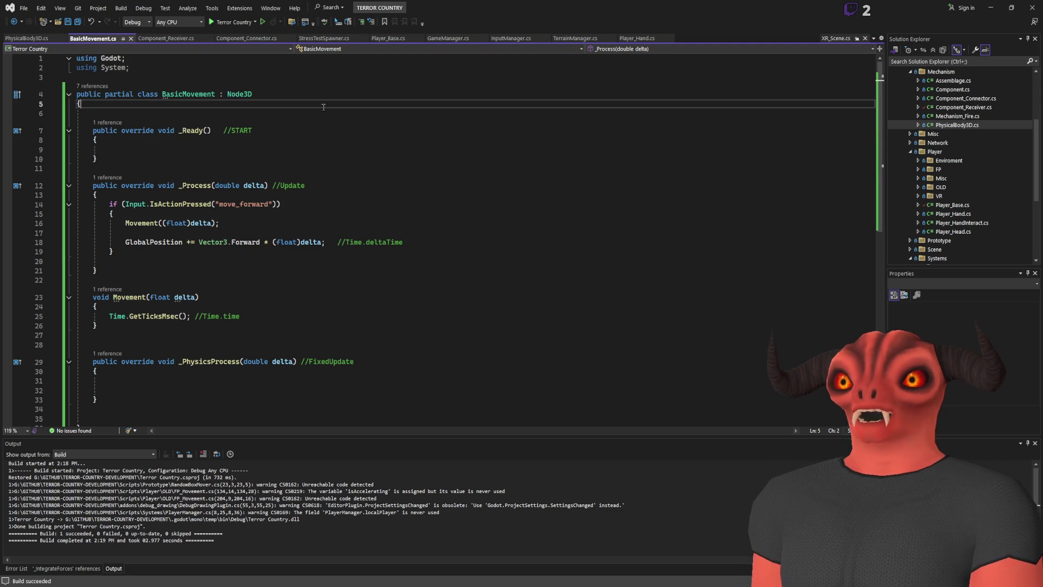
key(Return)
key(Return)
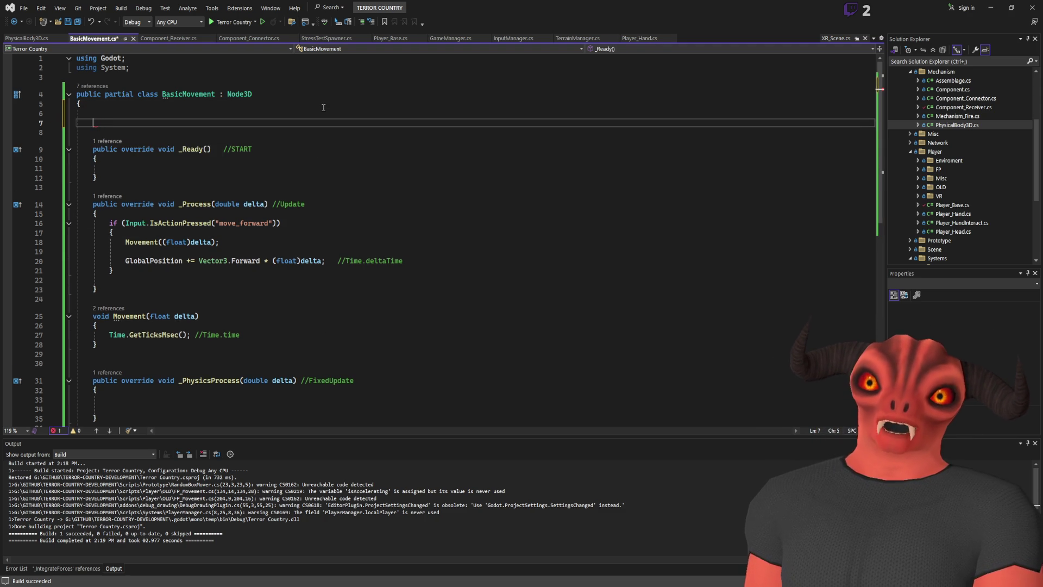
text(public floa)
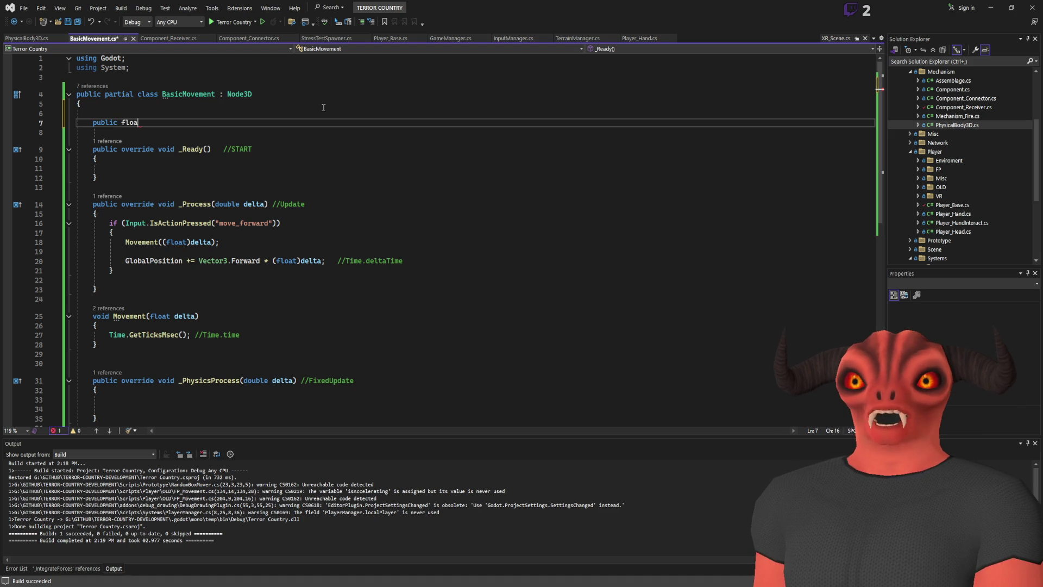
text(t moveSpeed)
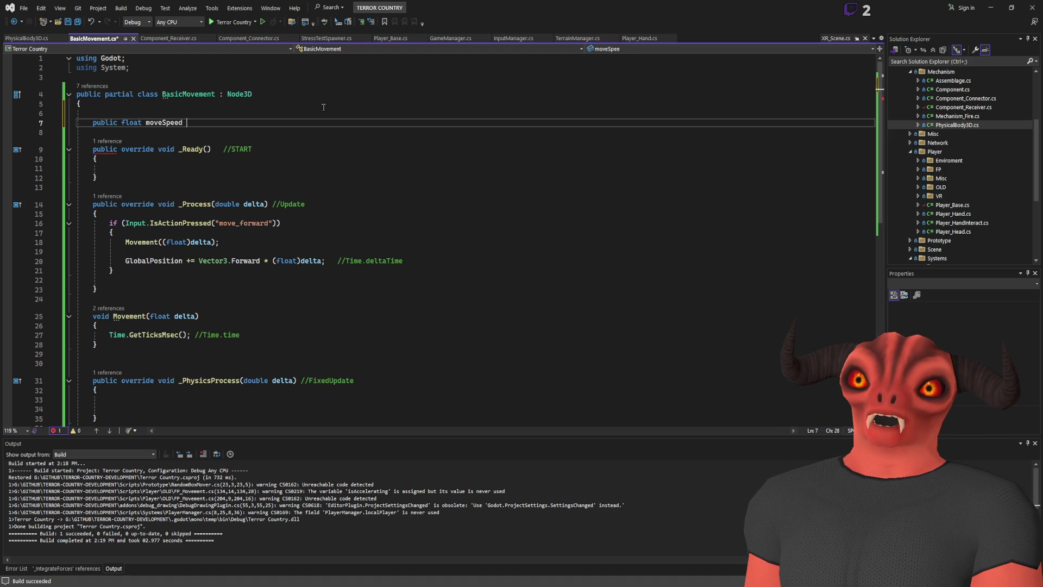
text(;)
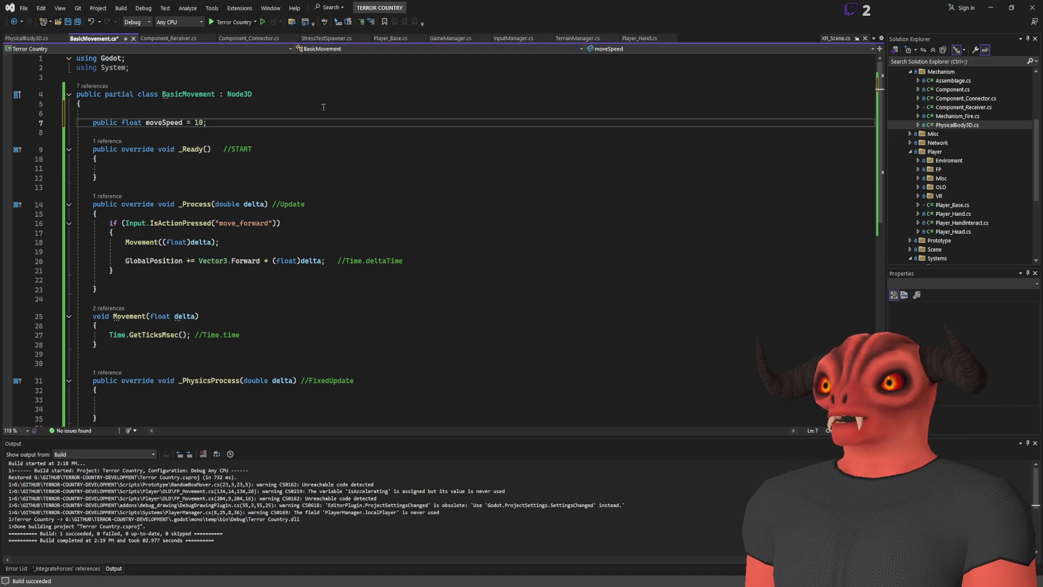
drag(211, 108, 274, 147)
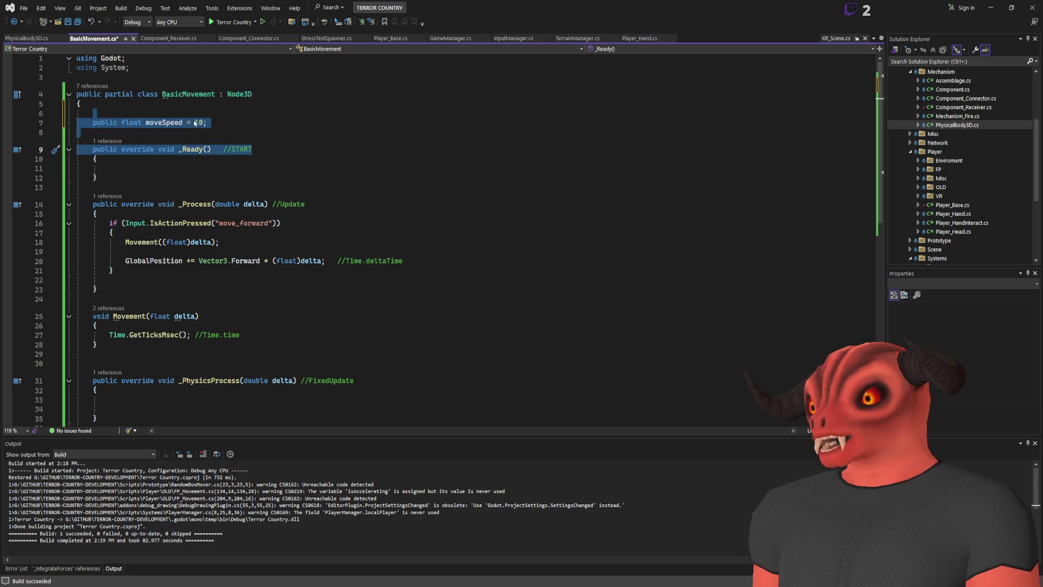
key(Left)
key(Down)
text([Export)
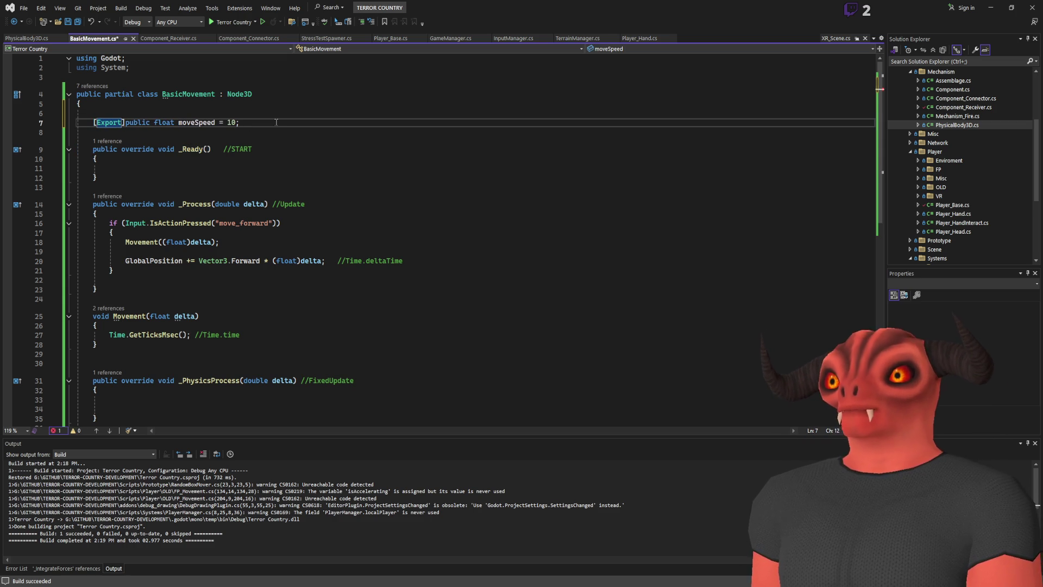
text(])
key(Home)
key(shift+Up)
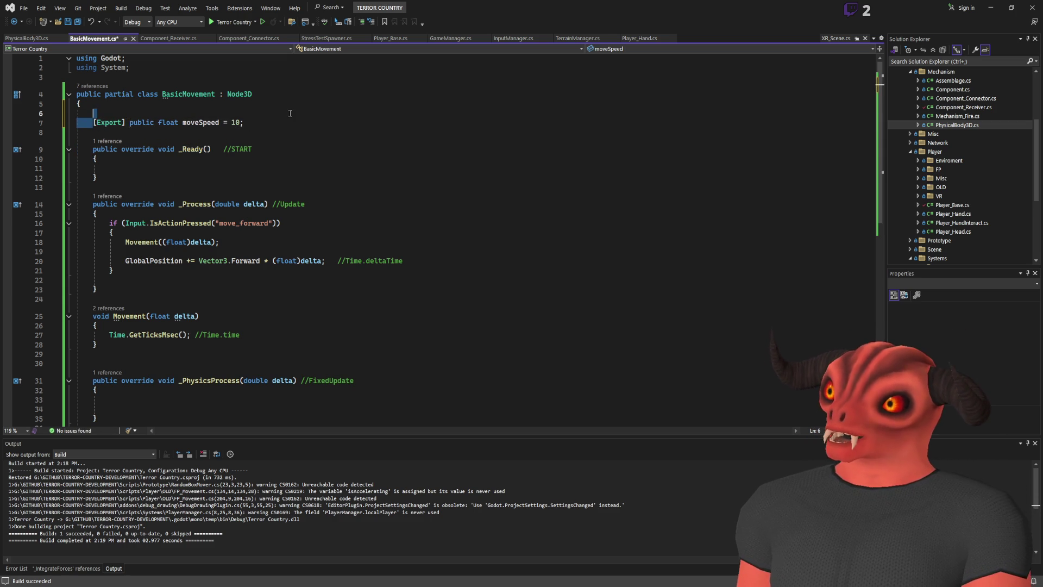
key(shift+Down)
key(shift+End)
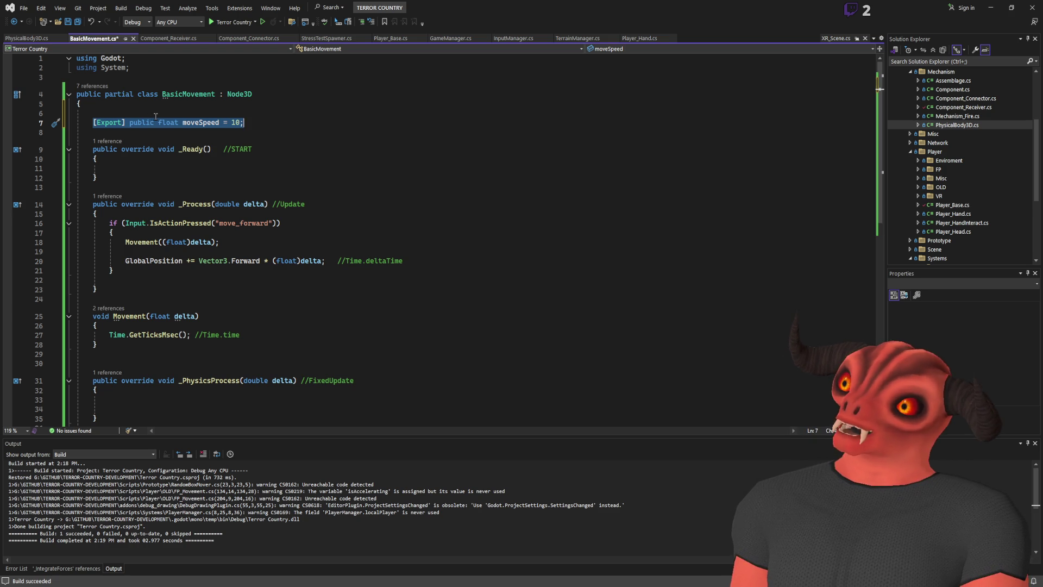
Append an Inverse HideInInspector comment to the moveSpeed line and save
click(260, 121)
text(//HideInInspector)
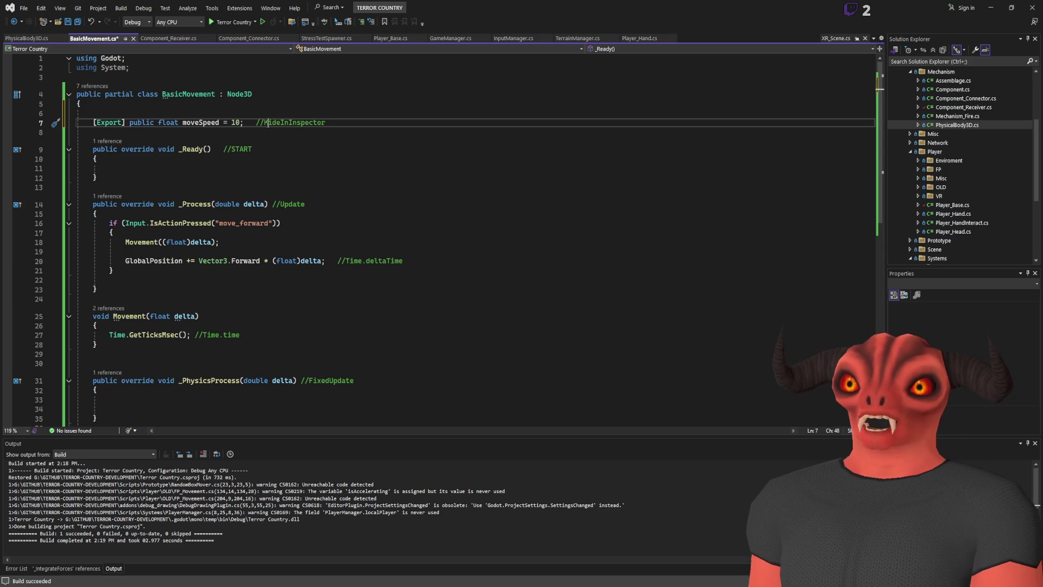
text(Inverse)
key(End)
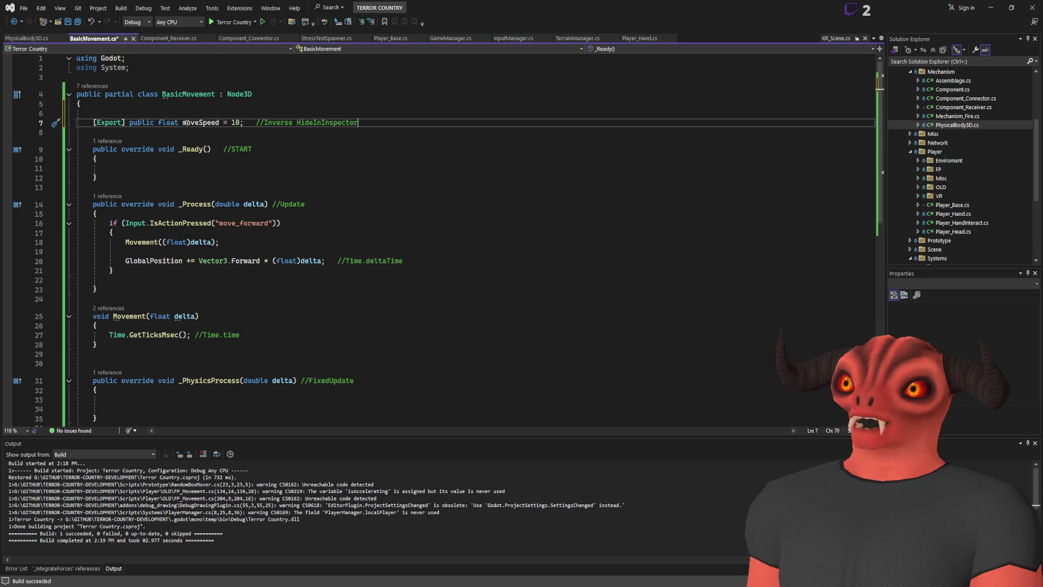
double_click(196, 123)
key(ctrl+s)
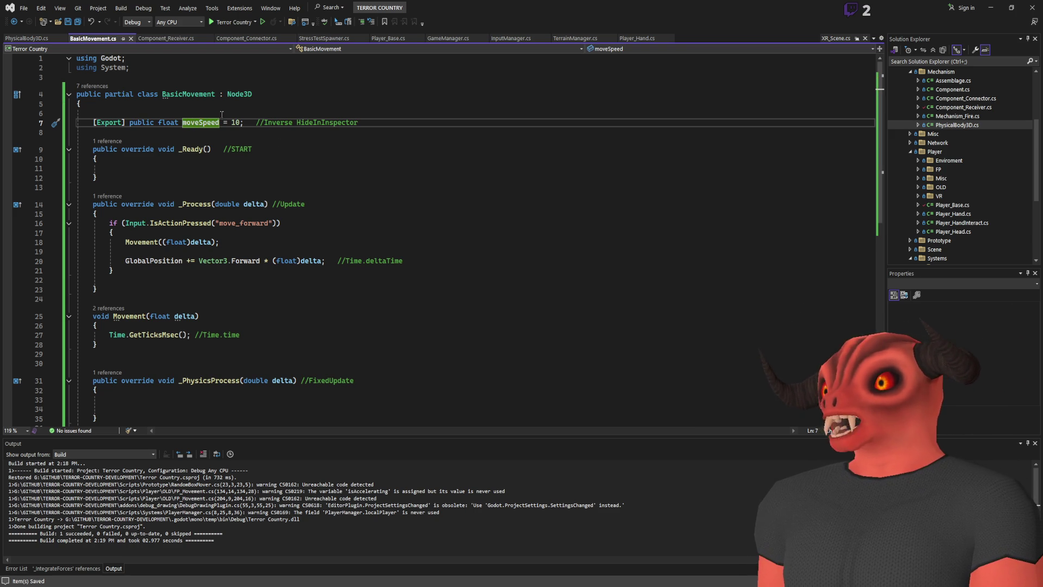
Review the moveSpeed declaration, then rebuild the C# project in Godot
drag(97, 123, 198, 122)
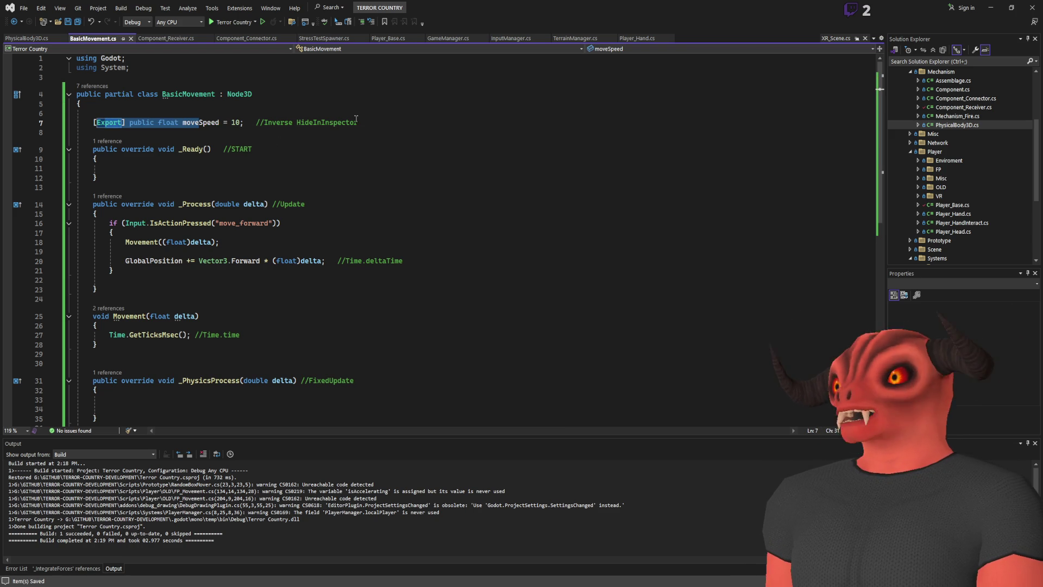
click(380, 123)
key(alt+Tab)
click(893, 9)
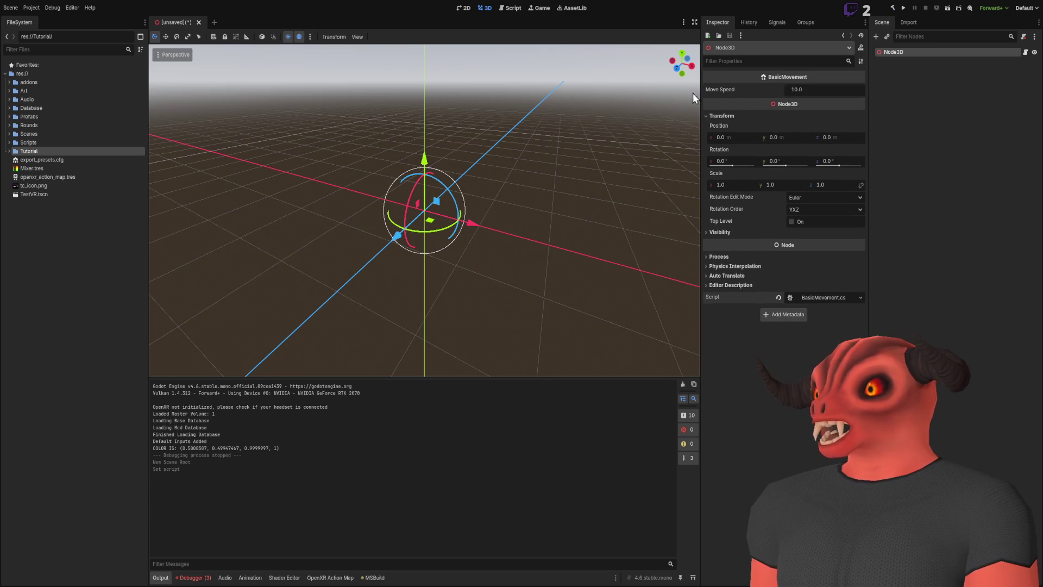
Drag-test the Move Speed value, undo it back to 10.0, and return to the script
drag(794, 90, 772, 90)
key(ctrl+z)
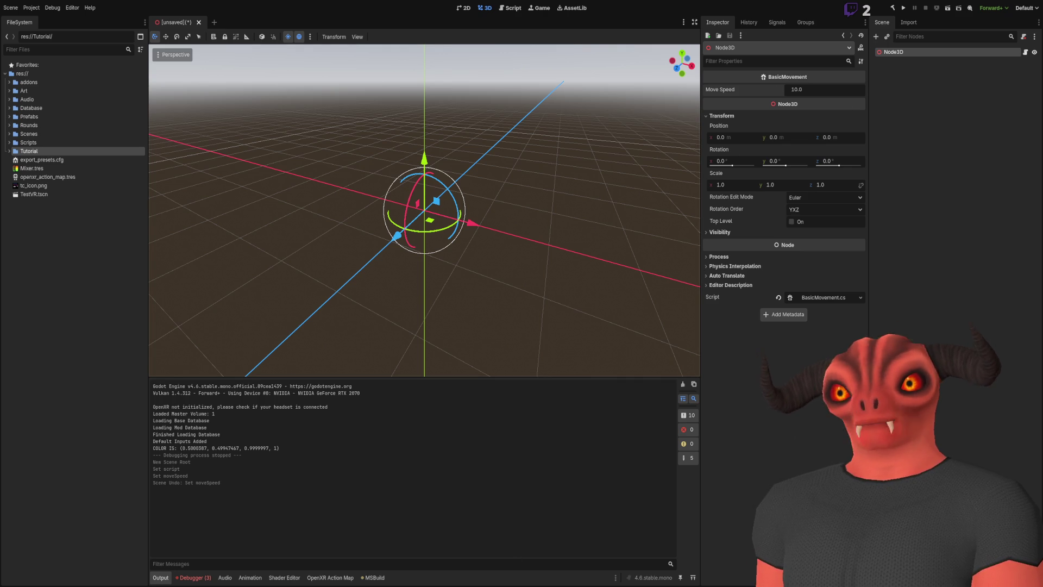
key(alt+Tab)
click(123, 123)
click(124, 111)
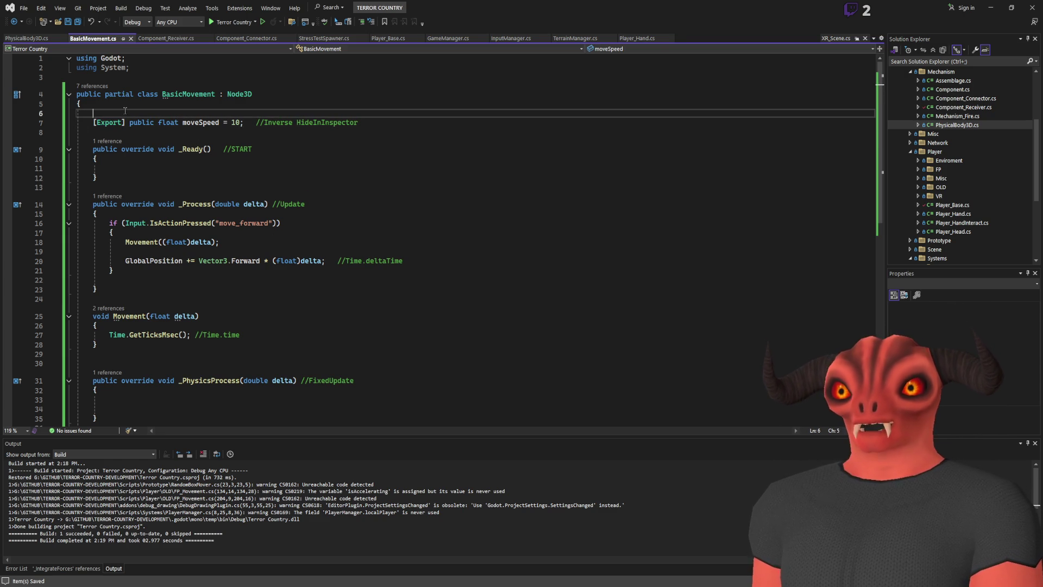
Add [ExportGroup("Movement")] above the moveSpeed field and save BasicMovement.cs
text([Gro)
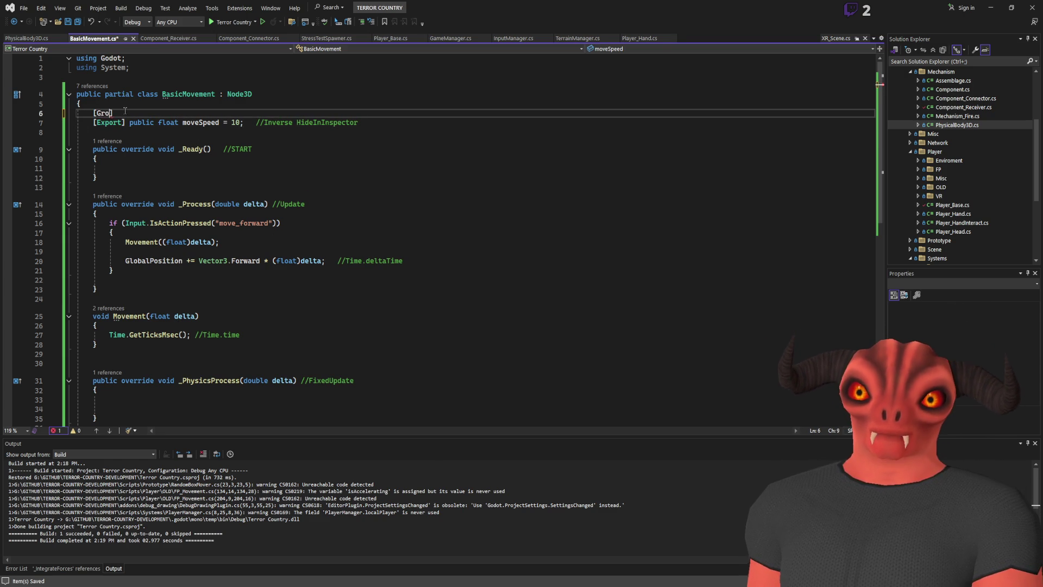
key(Tab)
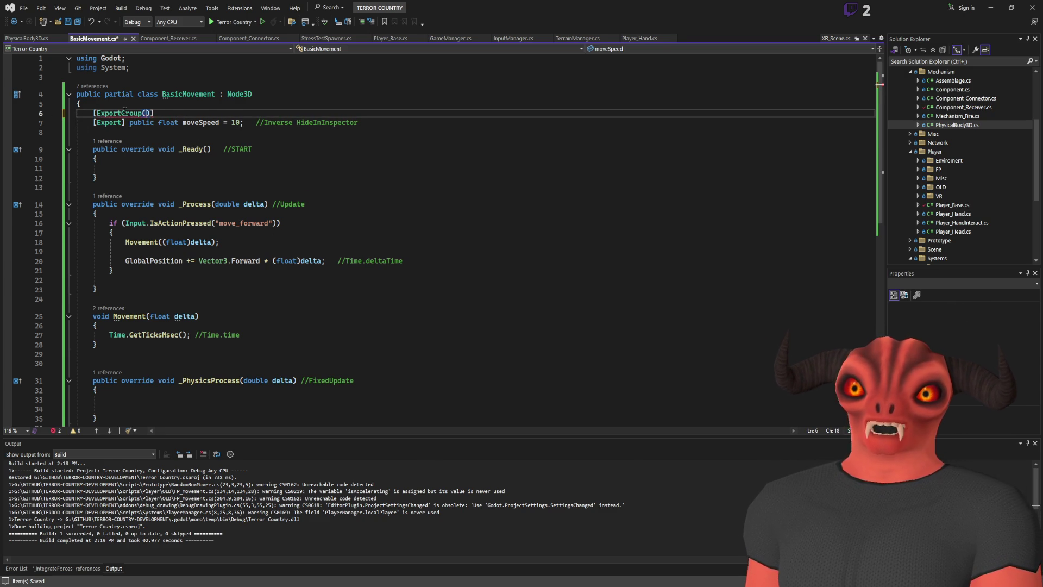
text((")
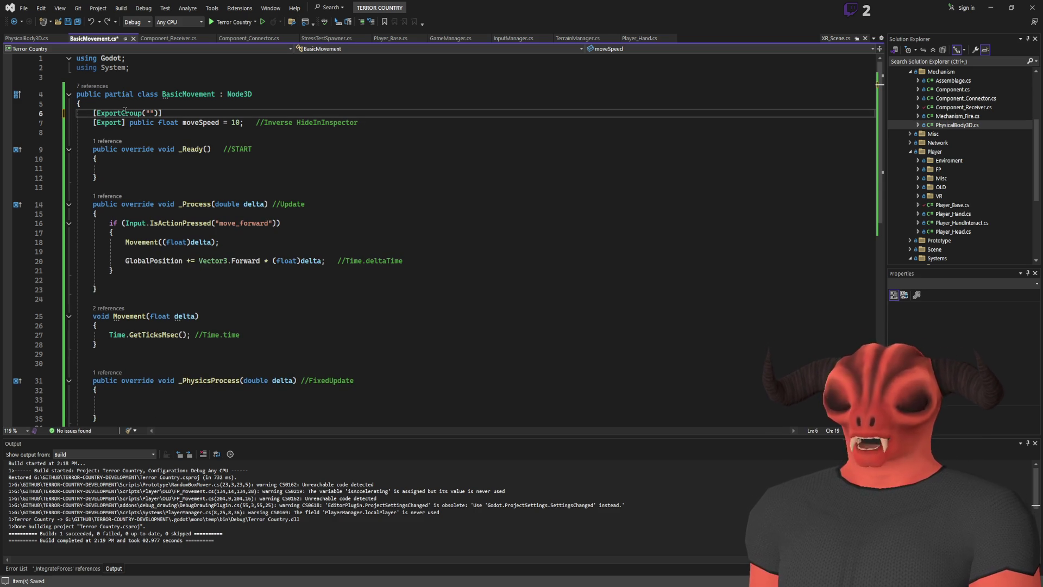
text(Movement)
key(ctrl+s)
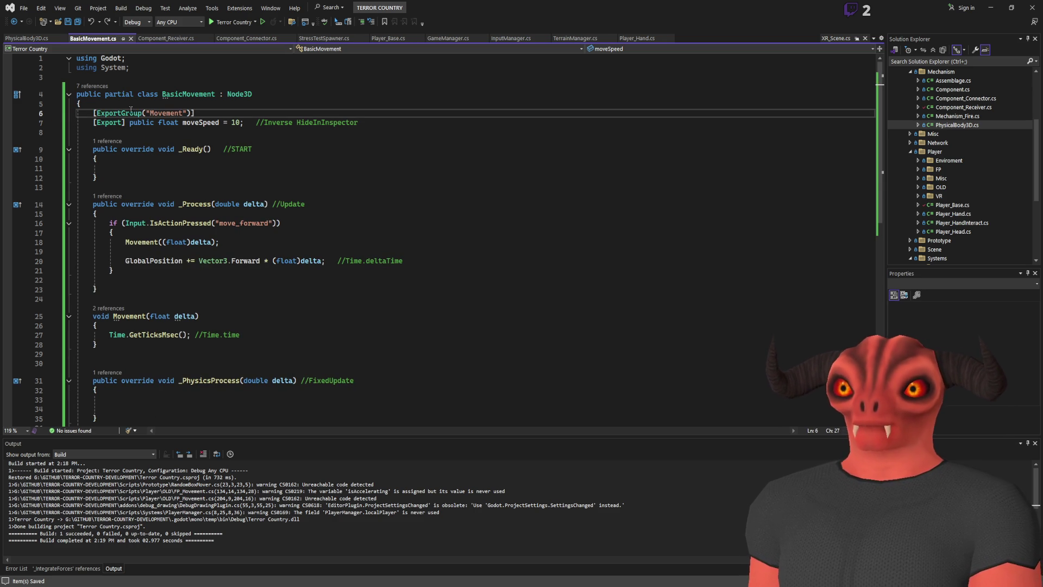
drag(93, 113, 282, 120)
click(281, 121)
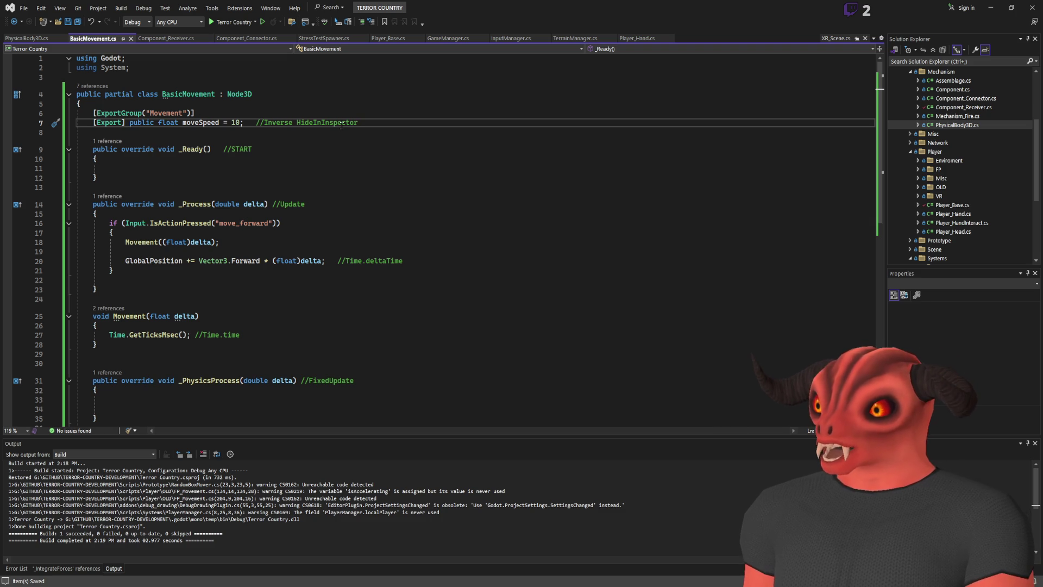
Rebuild the C# project and expand the new Movement group to reveal Move Speed 10.0
key(alt+Tab)
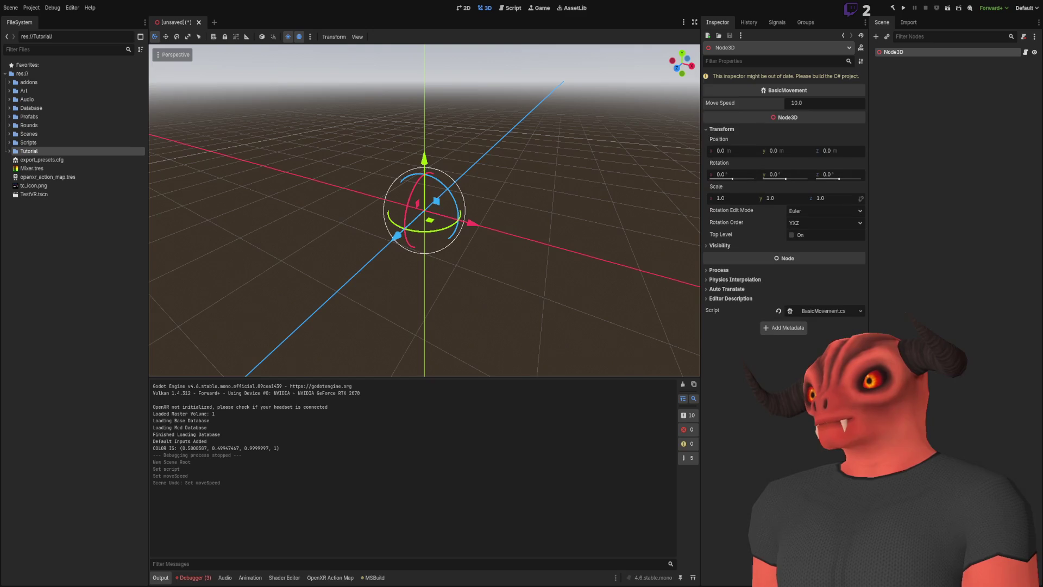
click(894, 8)
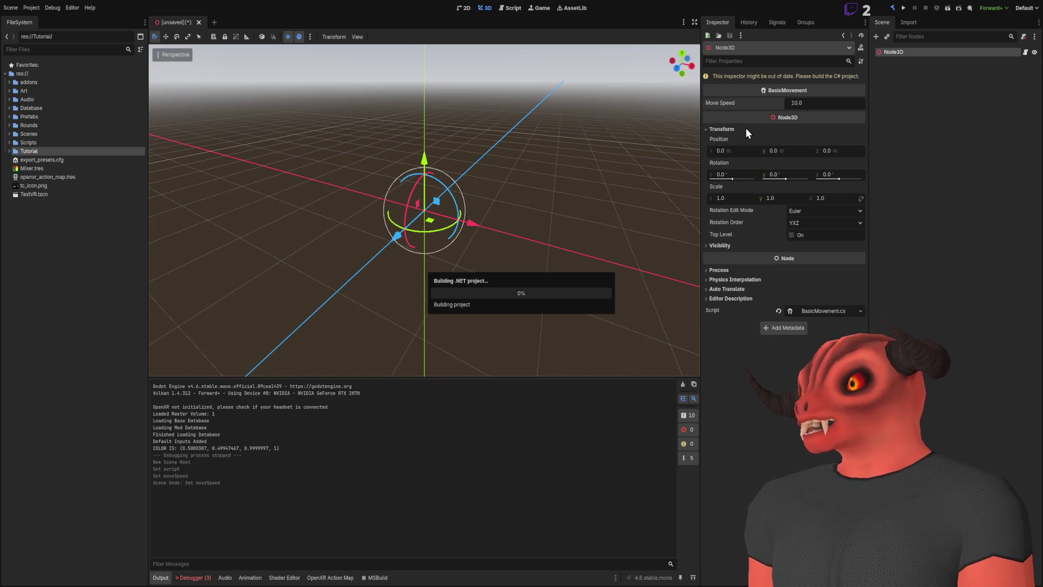
click(716, 86)
click(719, 89)
click(719, 90)
click(718, 89)
click(719, 89)
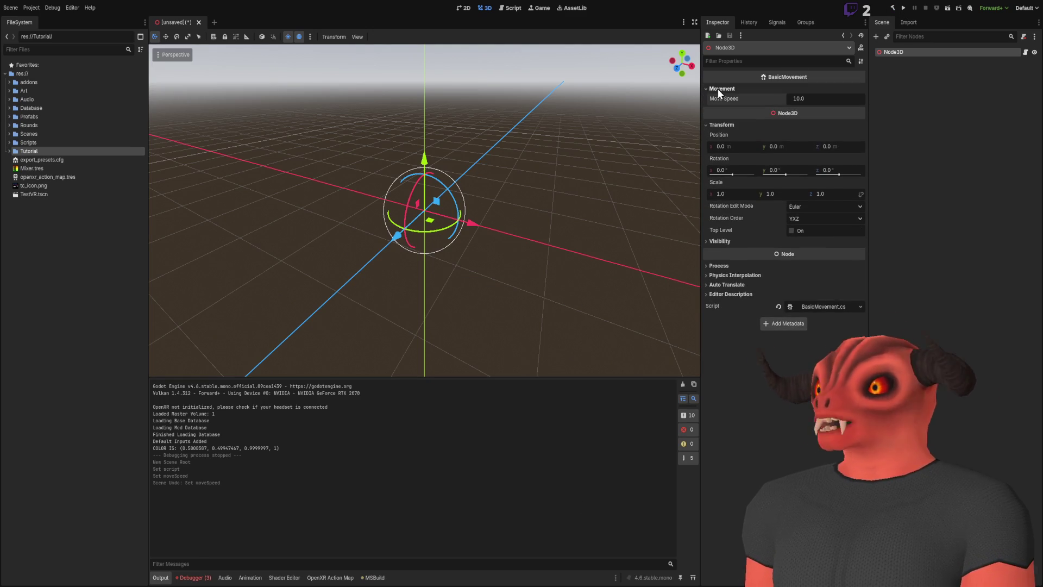
click(719, 89)
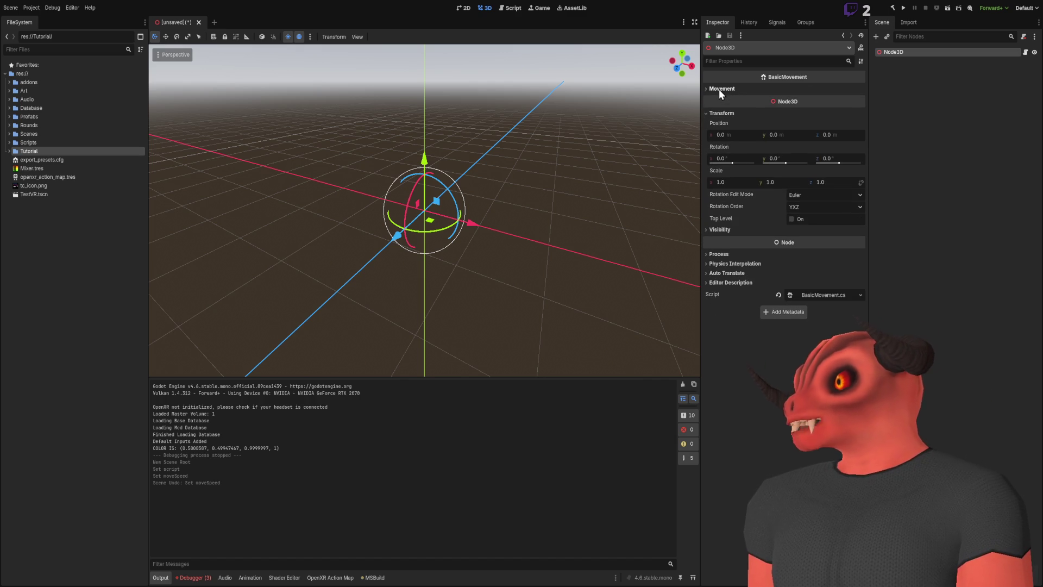
click(719, 89)
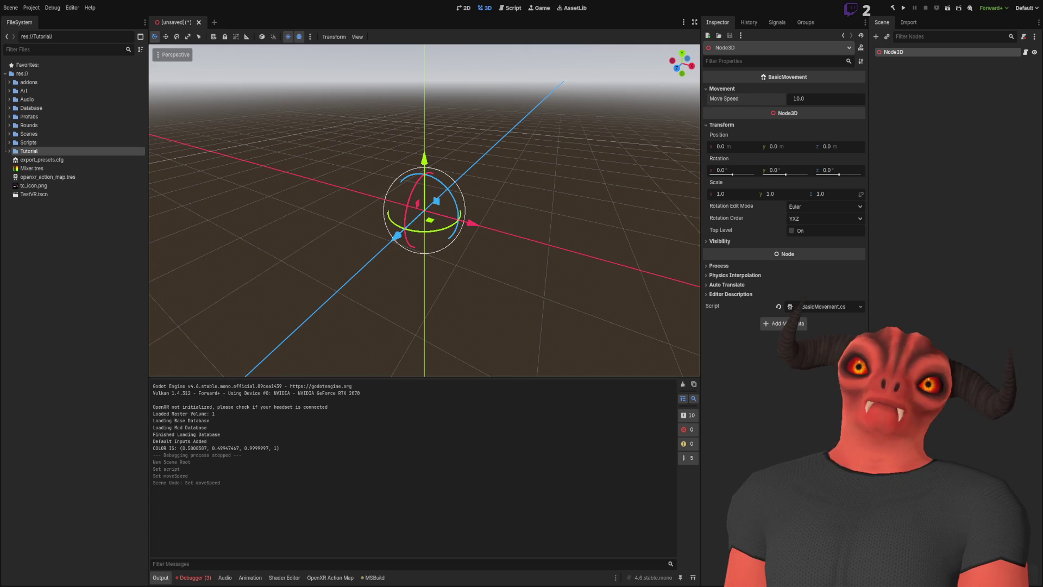
Select the debug_drawing addon, then search the Asset Library for 'debug drawing' and 'debug'
click(10, 83)
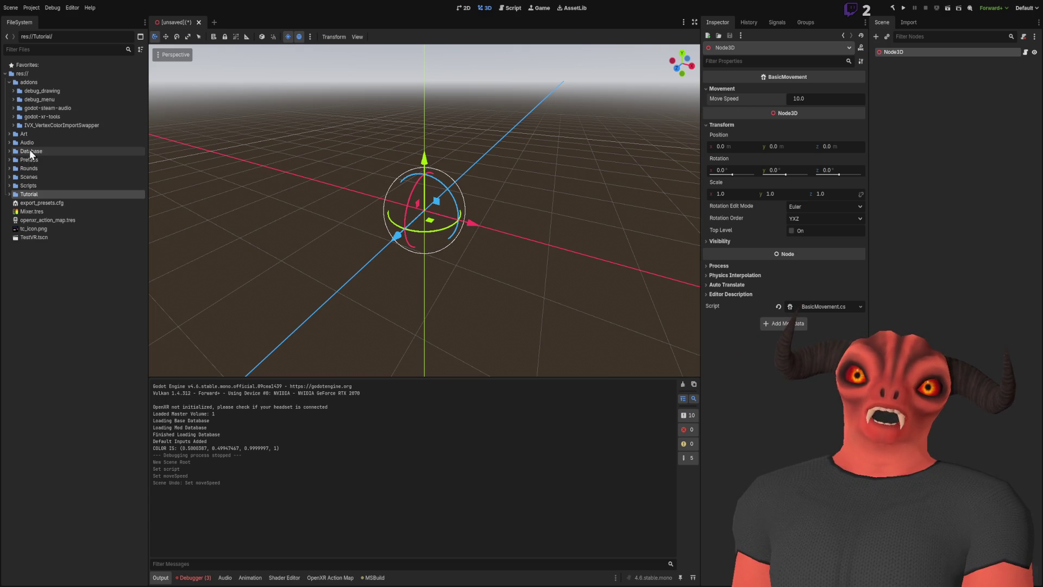
click(24, 93)
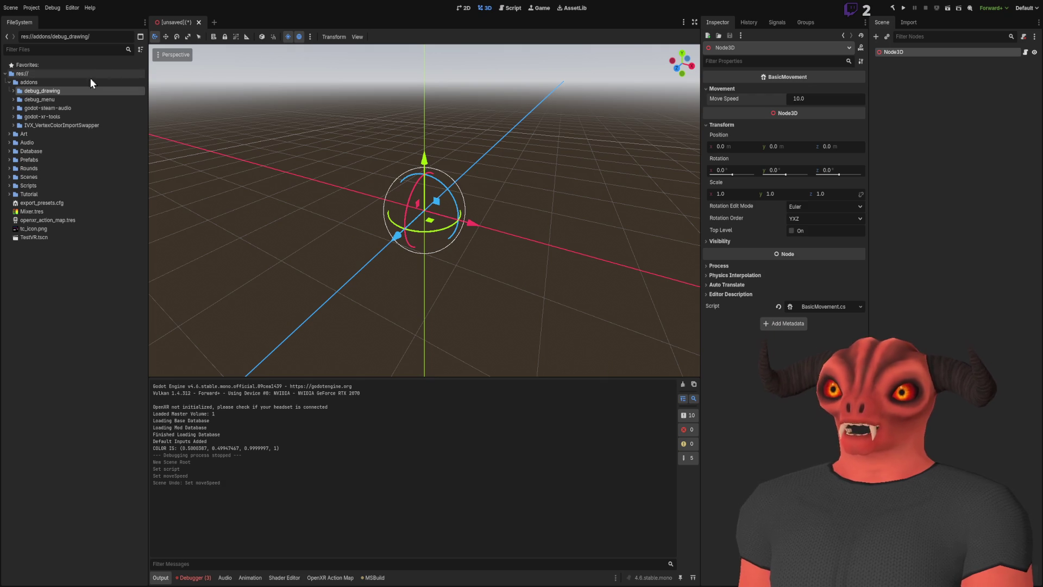
click(572, 8)
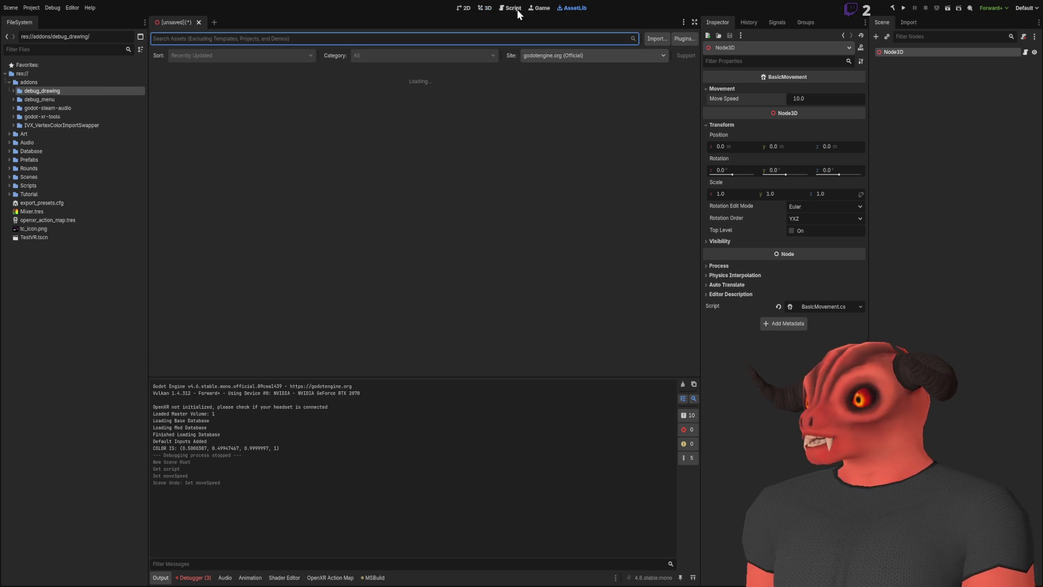
text(debug drawing)
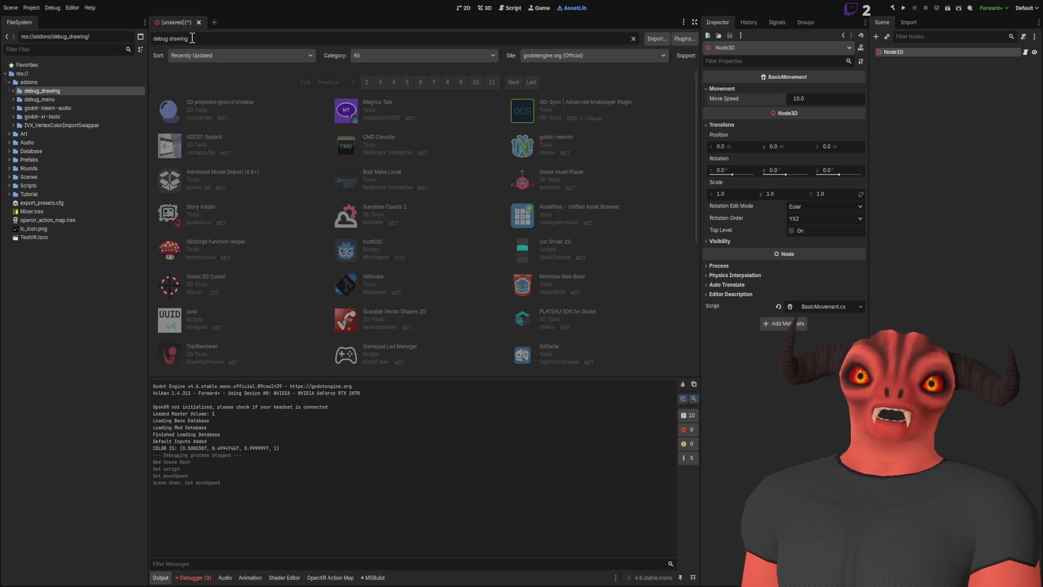
key(ctrl+a)
text(debug)
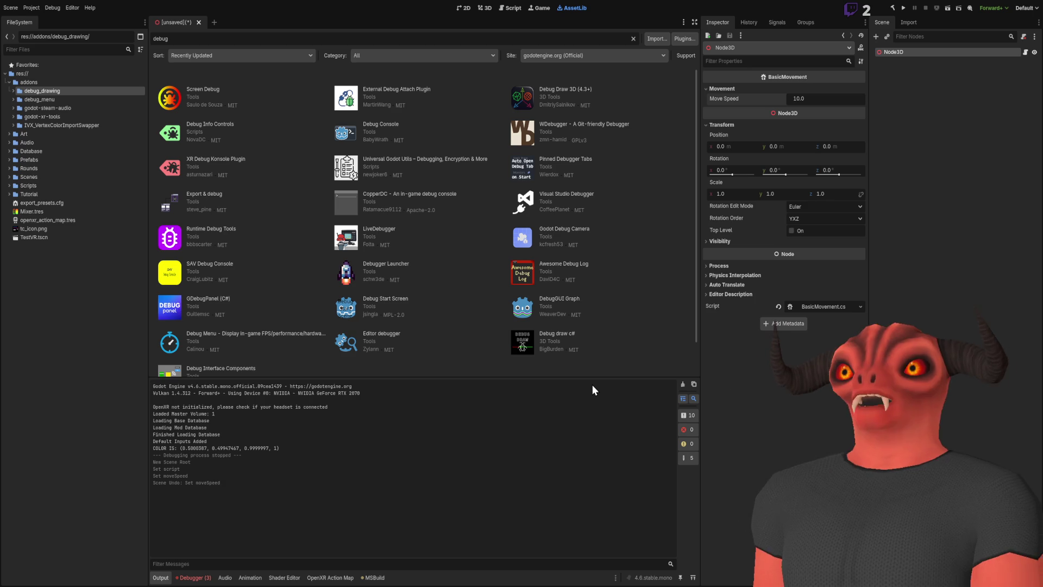
scroll(509, 337, down, 1)
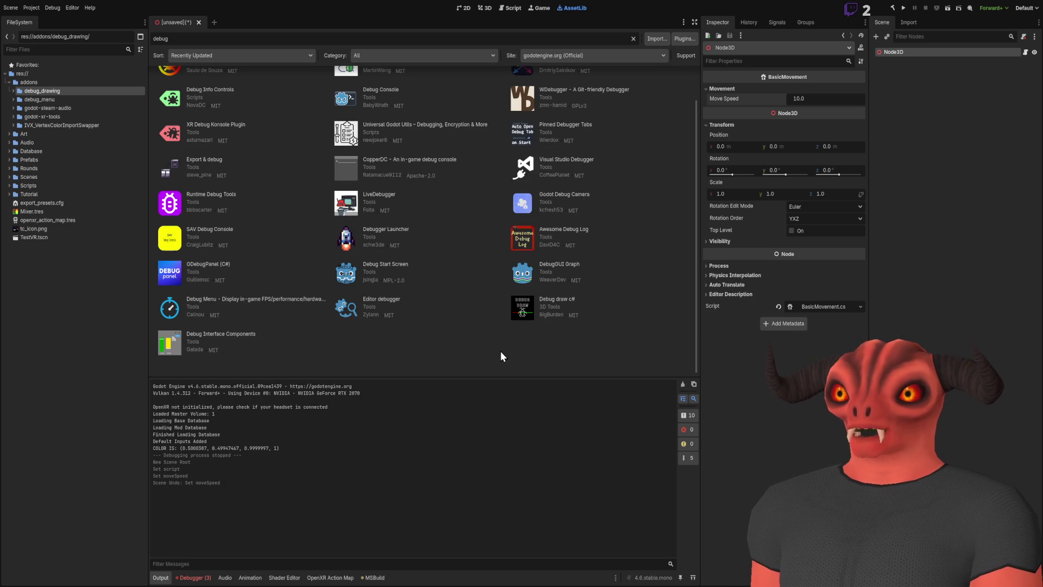
scroll(475, 311, up, 1)
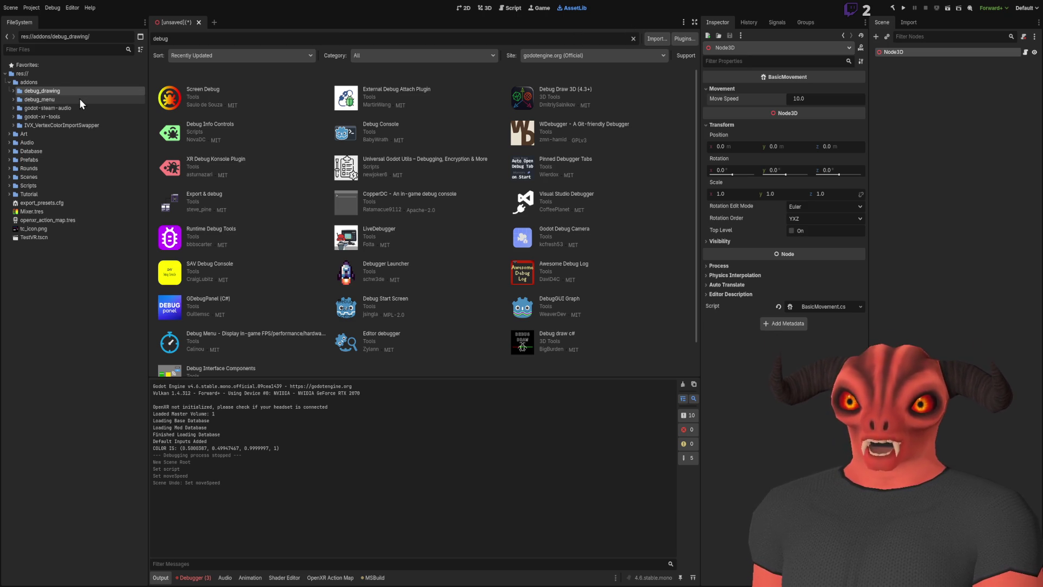
click(633, 40)
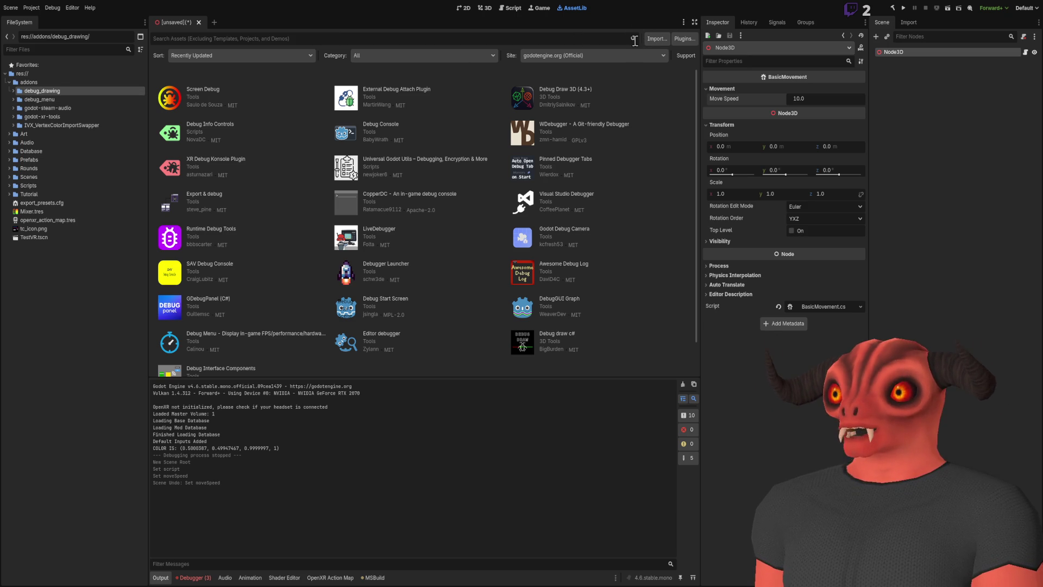
Open Scripts > Import > Import_Structure.cs from the FileSystem dock in Visual Studio
click(919, 78)
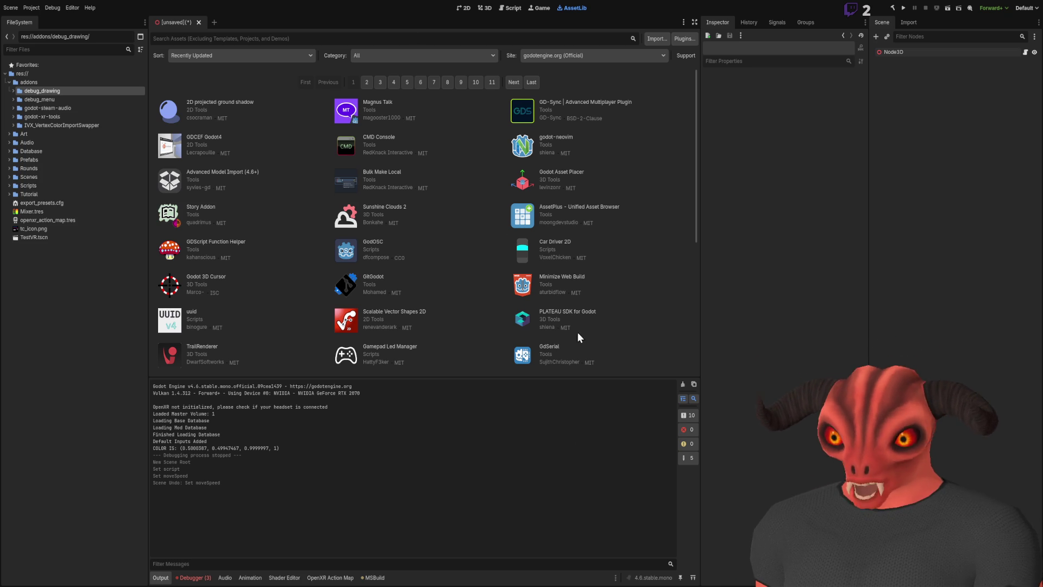
click(9, 185)
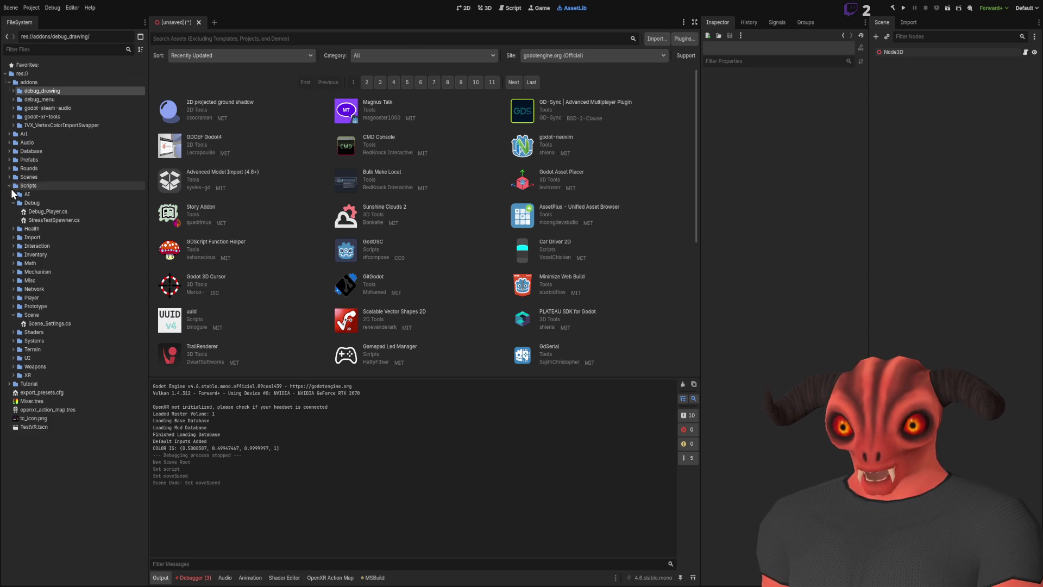
click(13, 315)
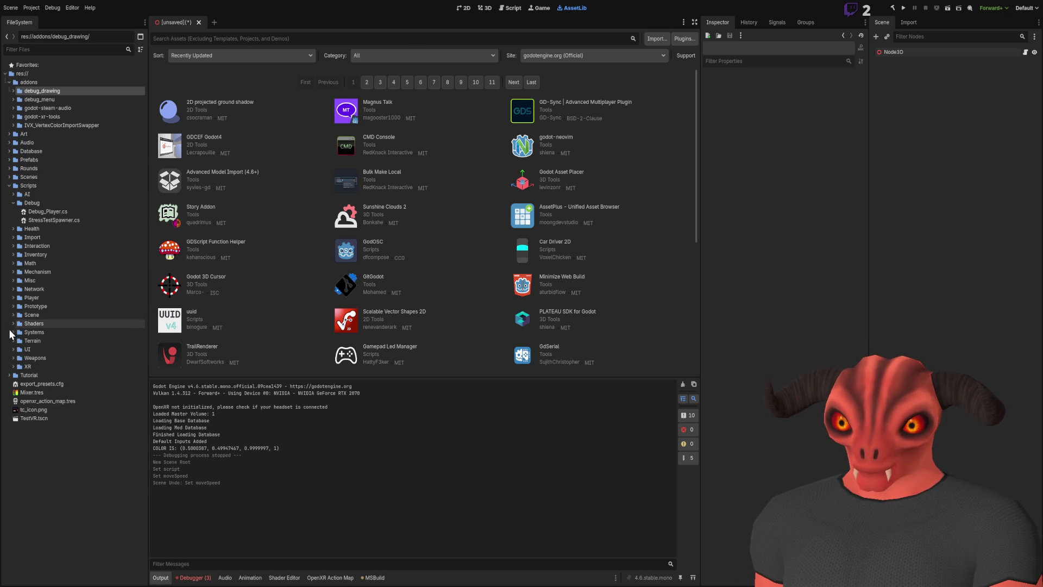
click(13, 238)
click(47, 246)
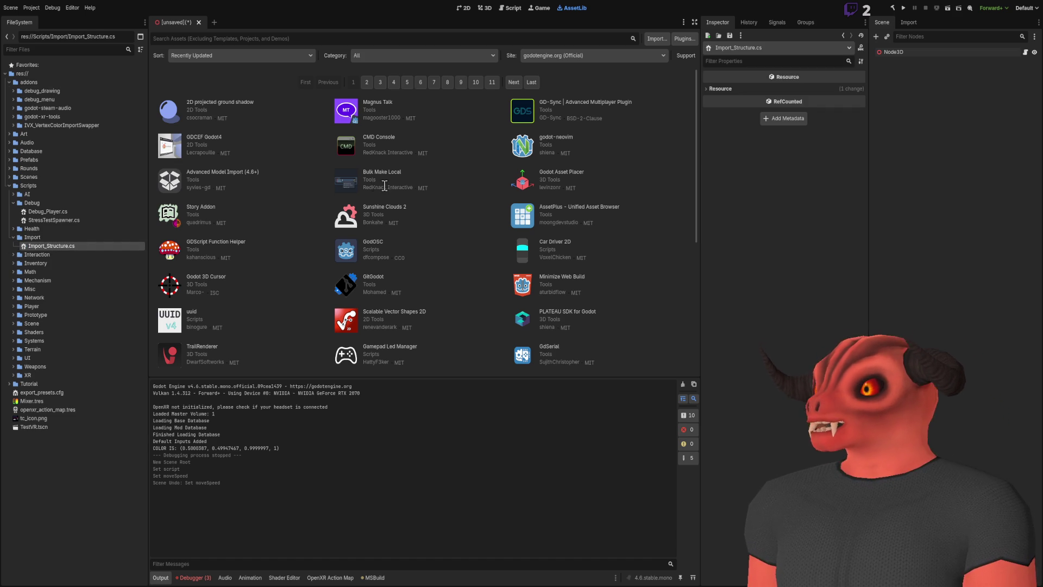
scroll(490, 182, up, 2)
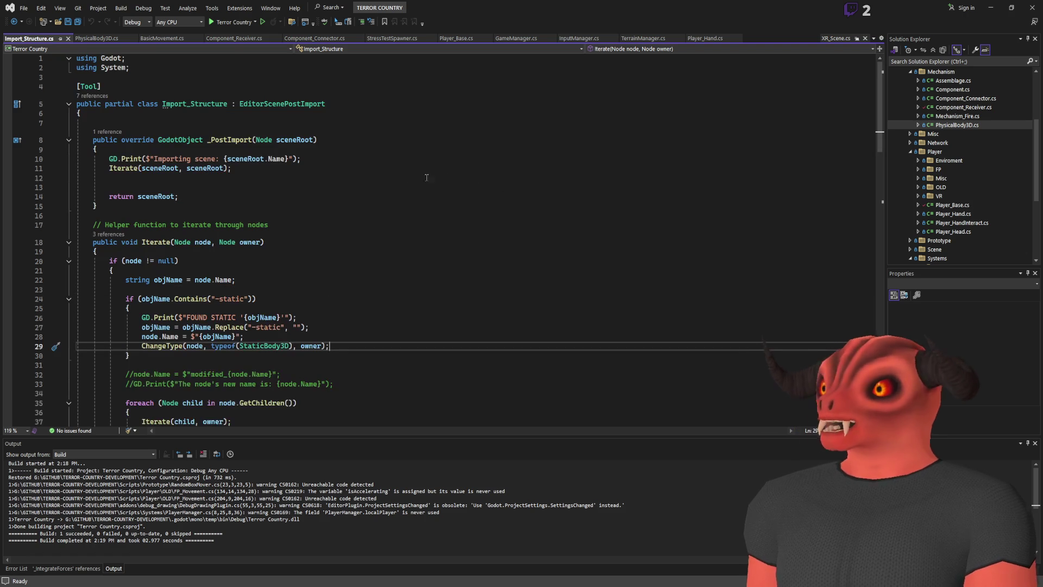
Scroll through Import_Structure.cs, highlighting the "-static" Replace string, then return to Godot
scroll(273, 167, down, 3)
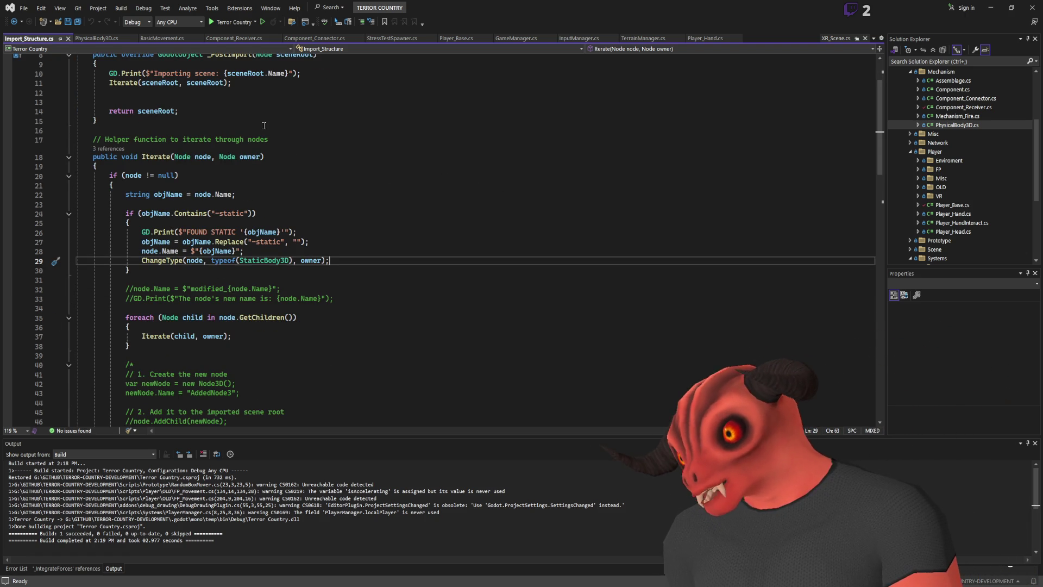
mouse_move(252, 242)
mouse_down()
mouse_move(294, 233)
mouse_move(288, 242)
mouse_up()
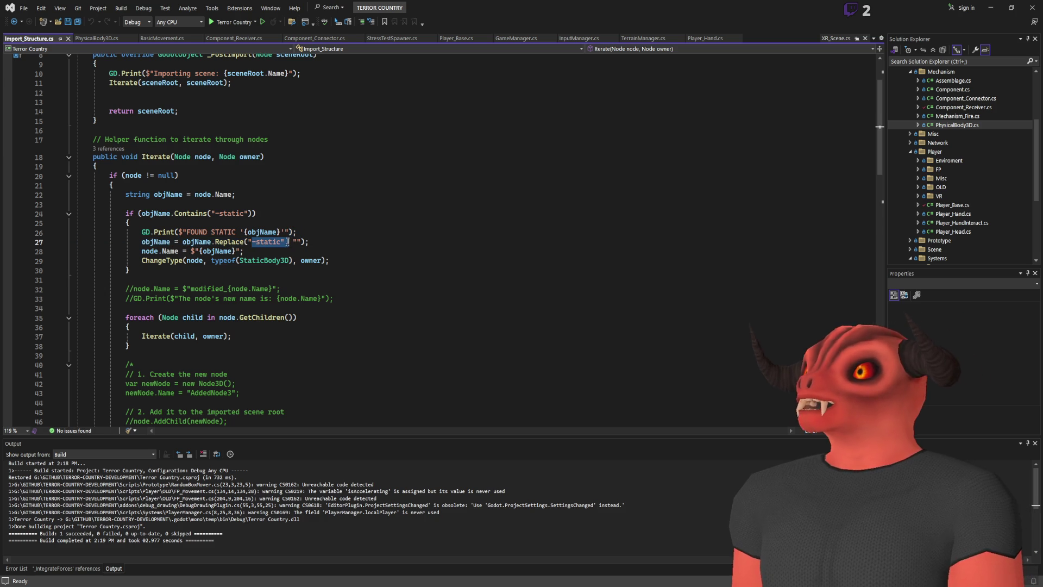
scroll(214, 240, down, 13)
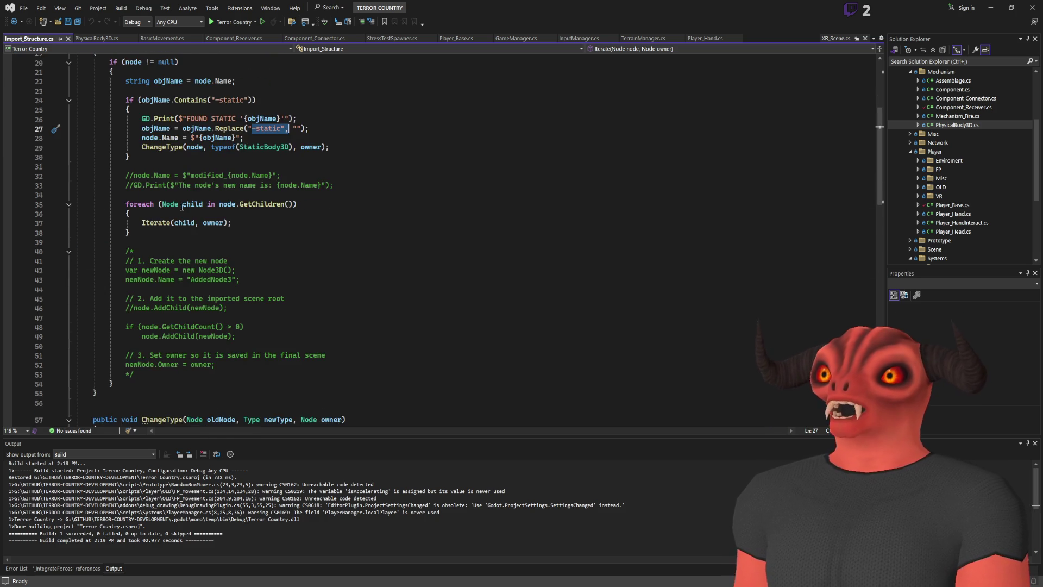
scroll(214, 241, down, 9)
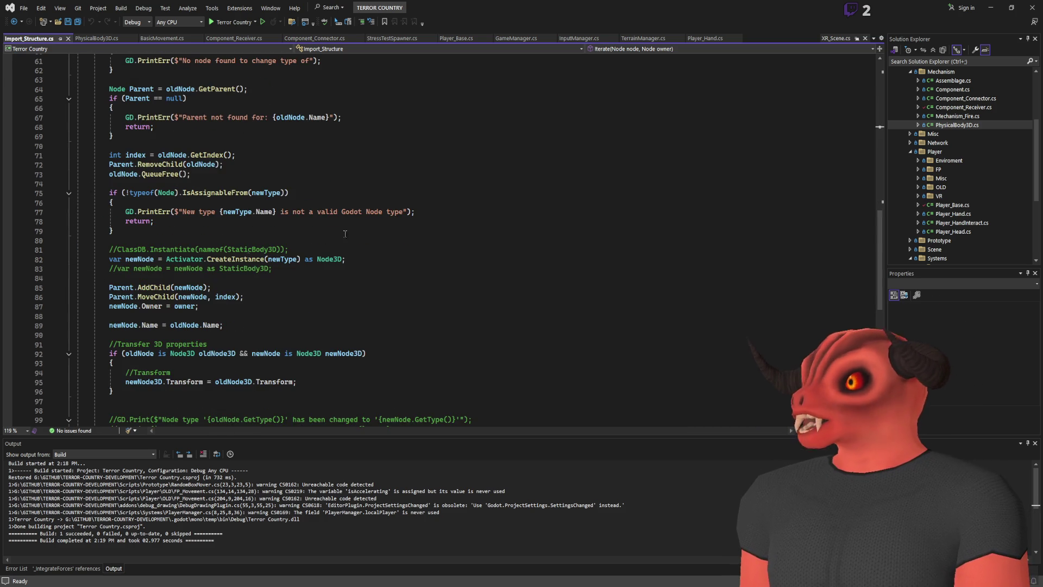
scroll(230, 269, up, 19)
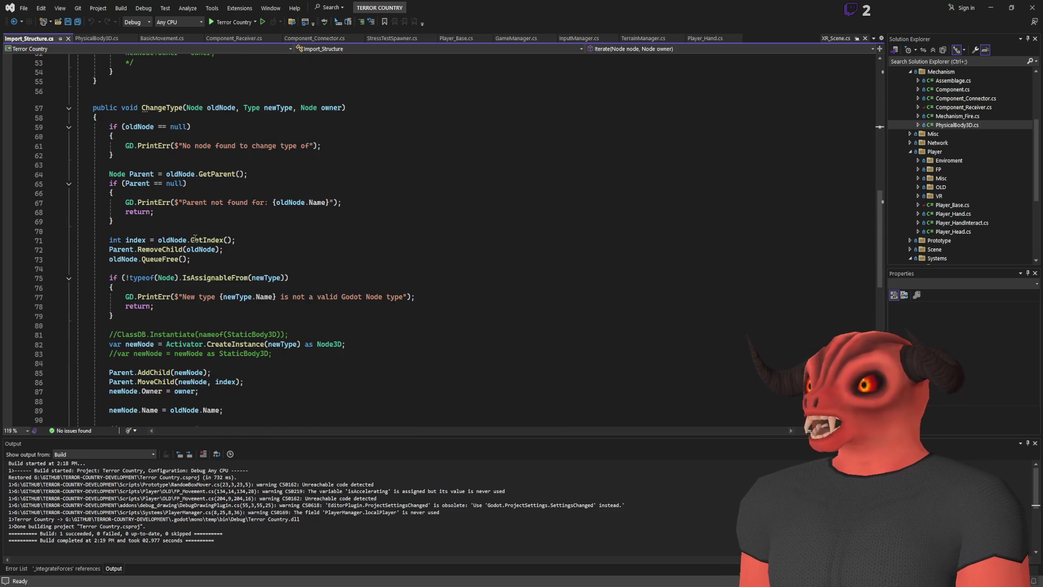
scroll(190, 242, up, 3)
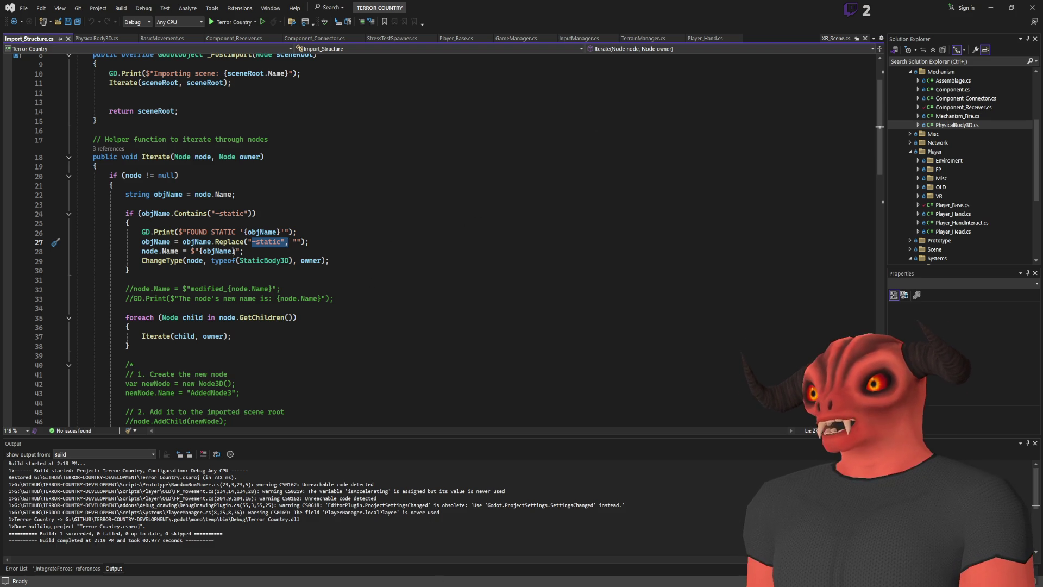
scroll(205, 232, down, 9)
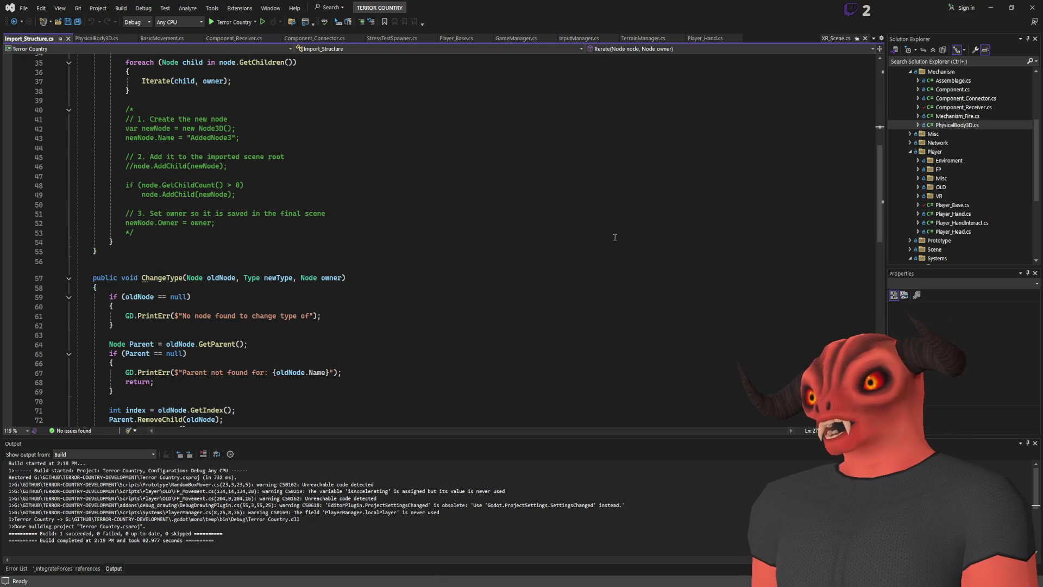
key(alt+Tab)
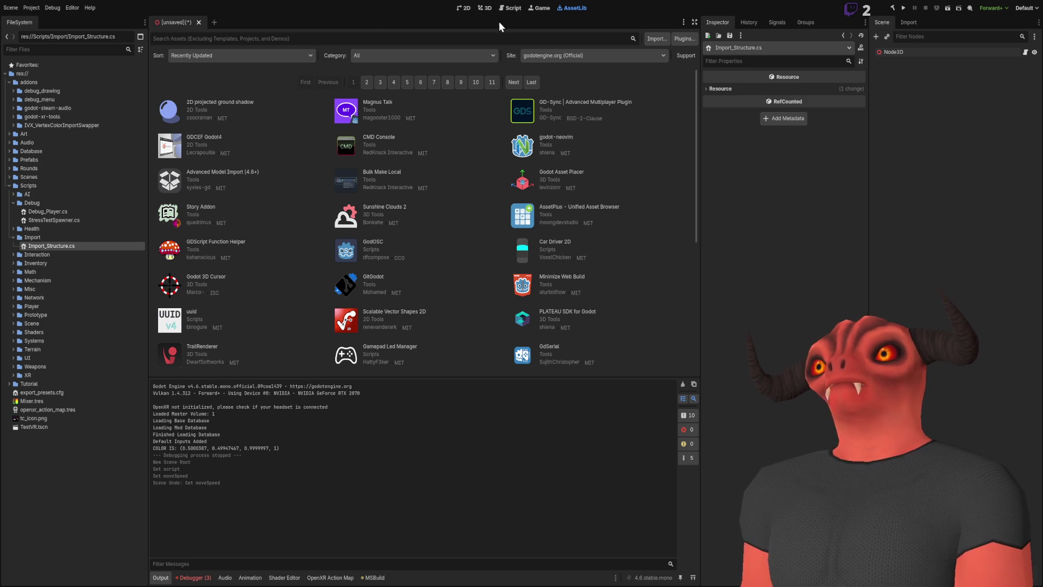
Remove the BasicMovement script from the root Node3D and rename the root to GameScene
click(485, 7)
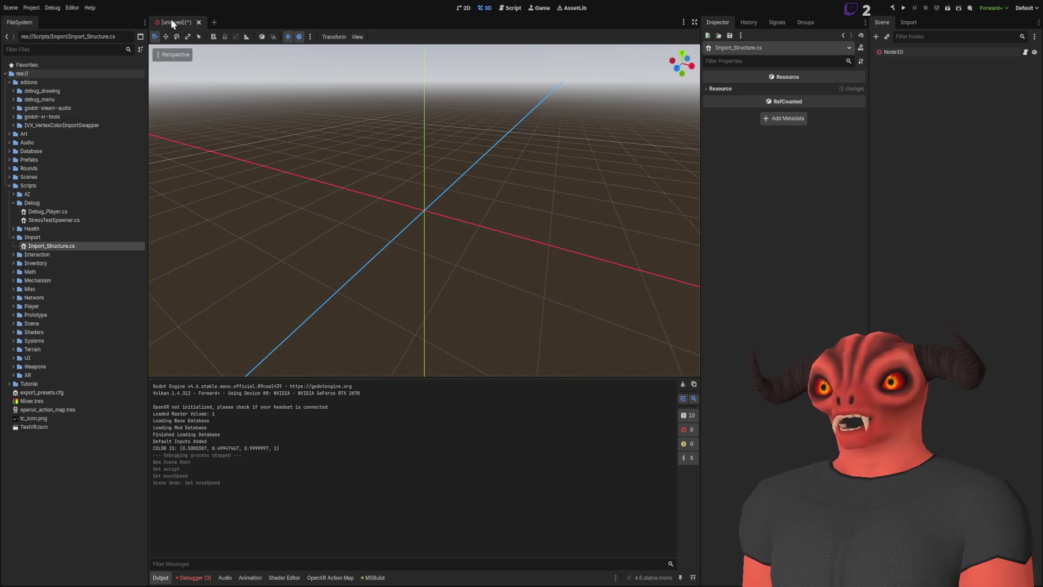
click(921, 52)
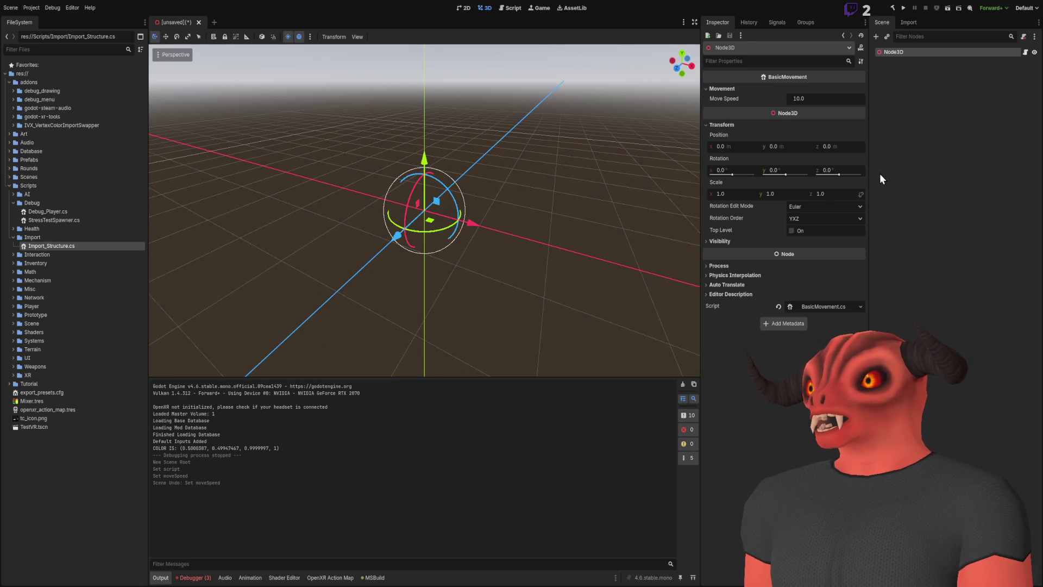
click(779, 306)
click(901, 64)
click(903, 53)
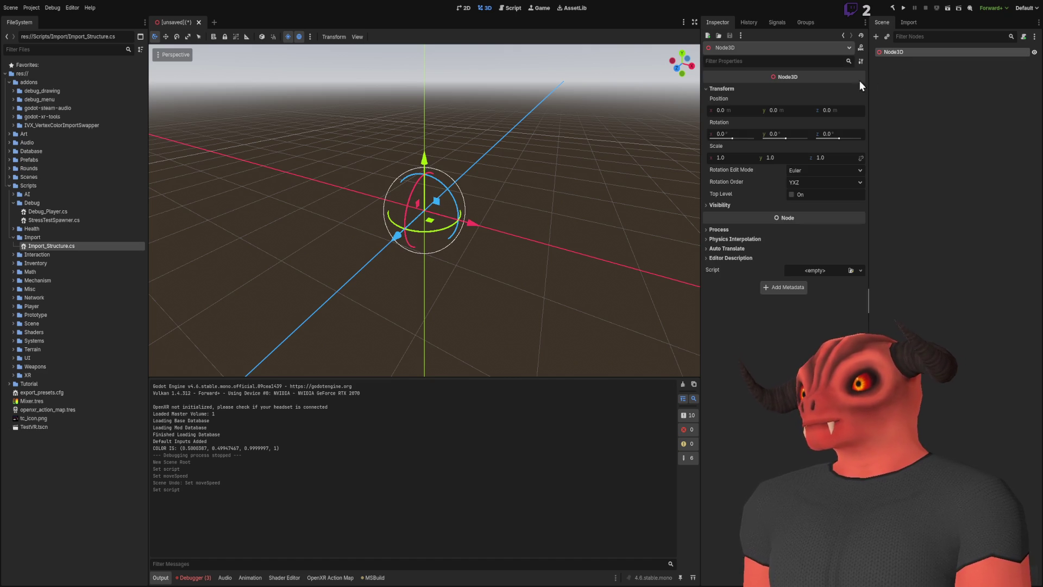
click(895, 63)
click(908, 51)
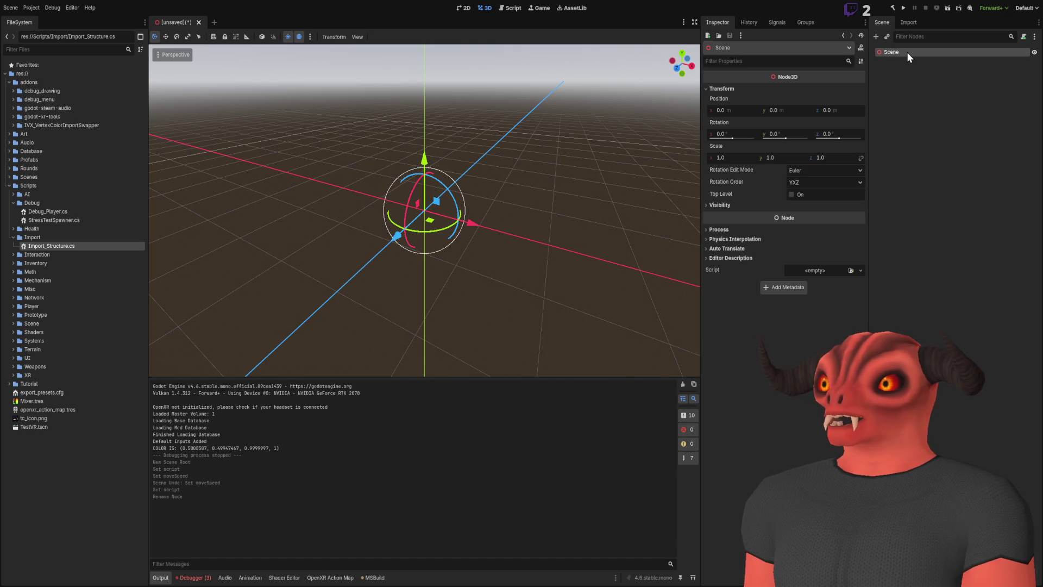
text(Scene)
key(Return)
text(GameScene)
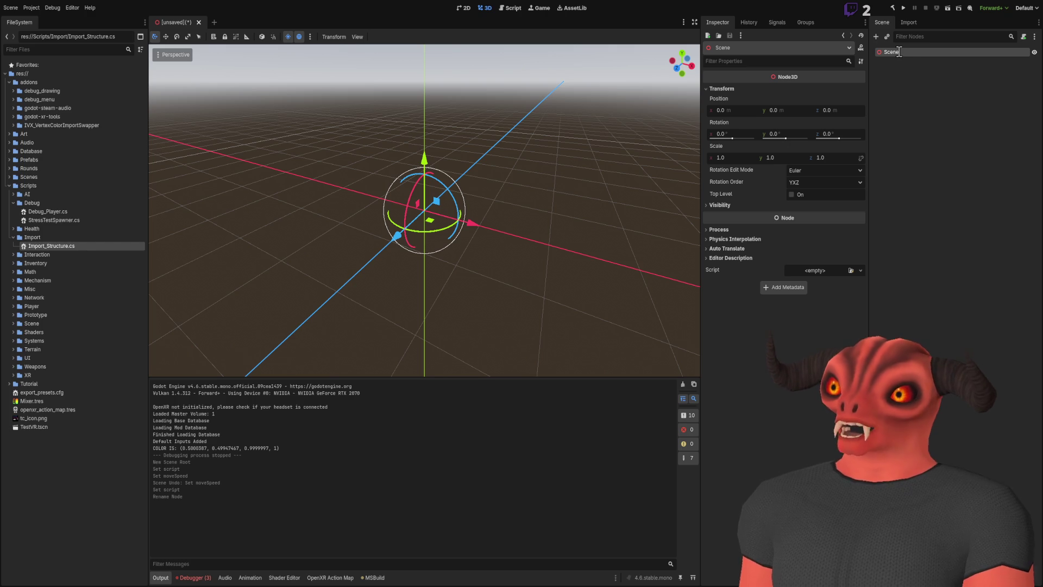
key(Return)
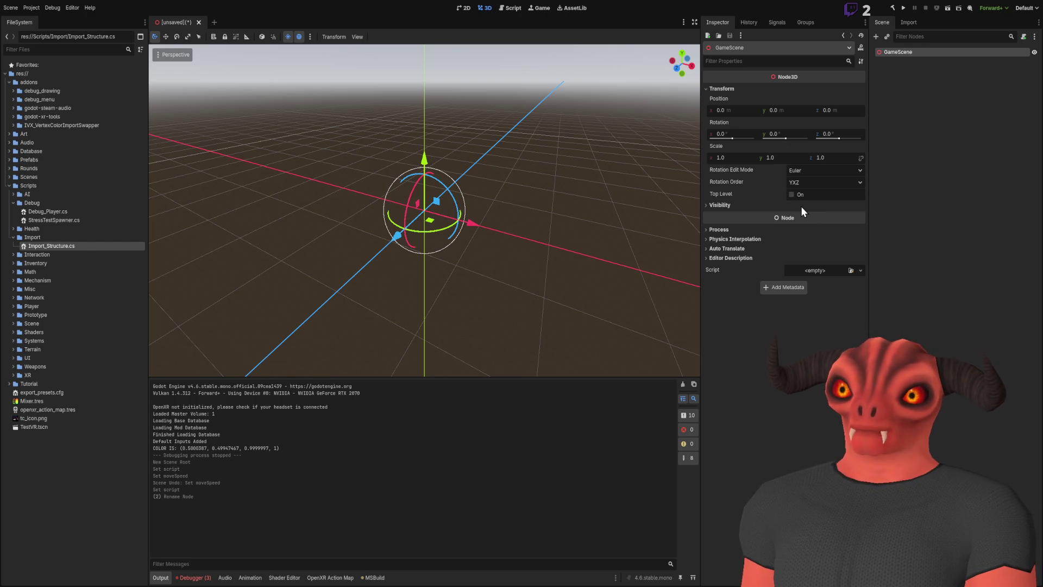
Add a Node3D child under GameScene and name it Player
key(ctrl+a)
key(Return)
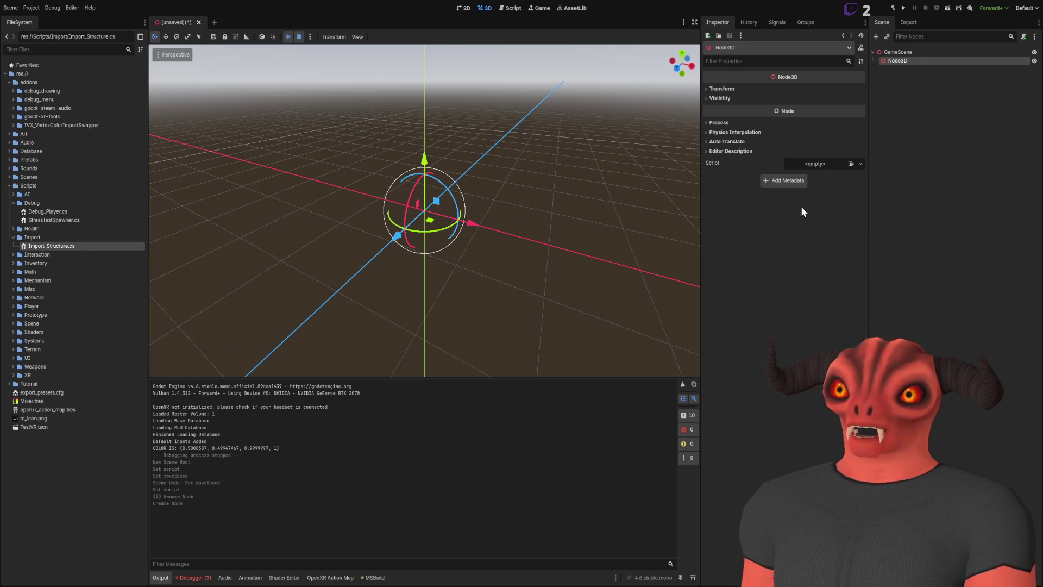
click(911, 58)
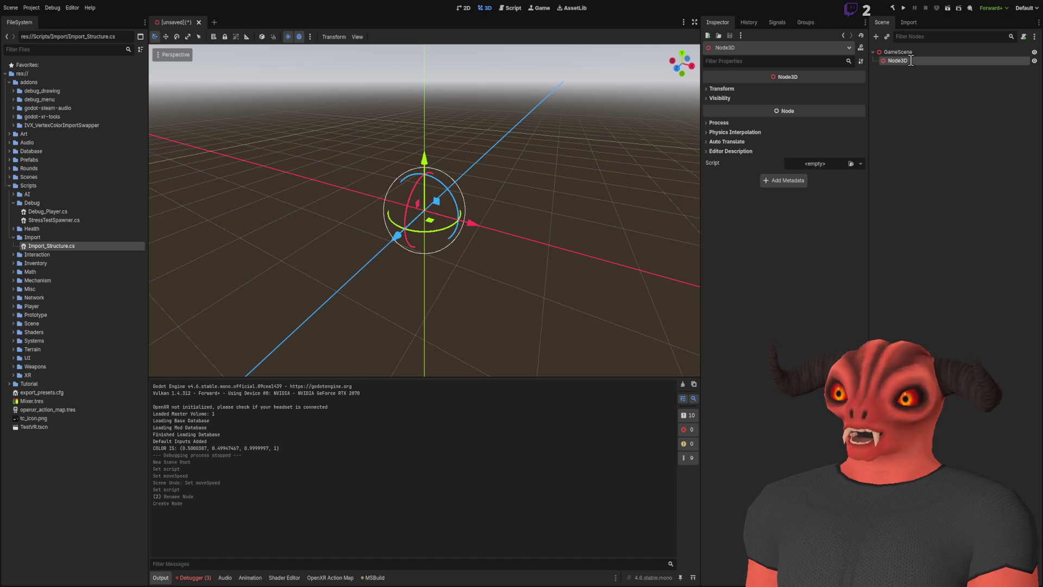
text(Player)
key(Return)
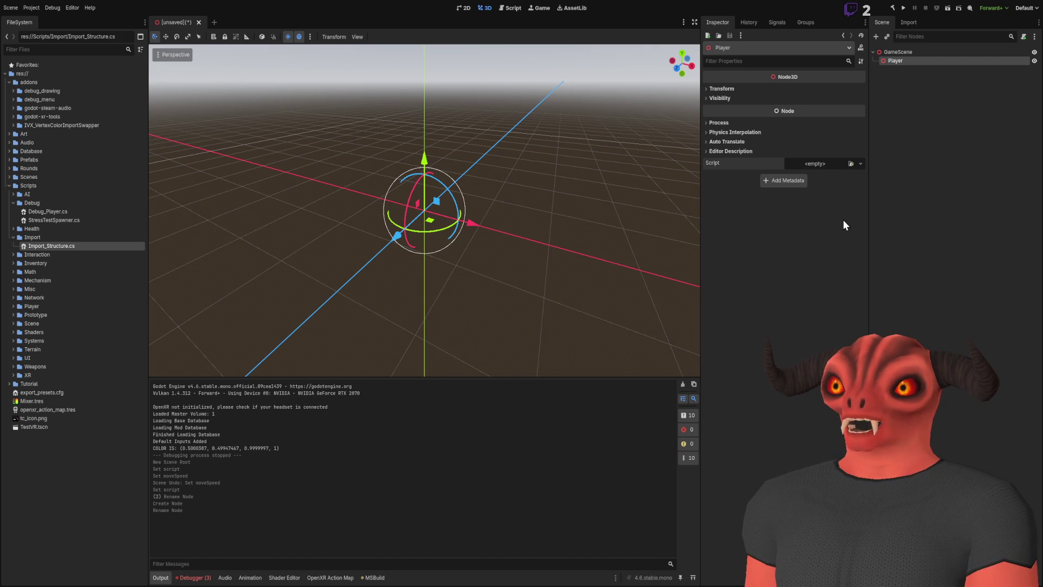
Attach BasicMovement.cs to Player and expand Movement to show Move Speed 10.0
click(902, 95)
click(914, 60)
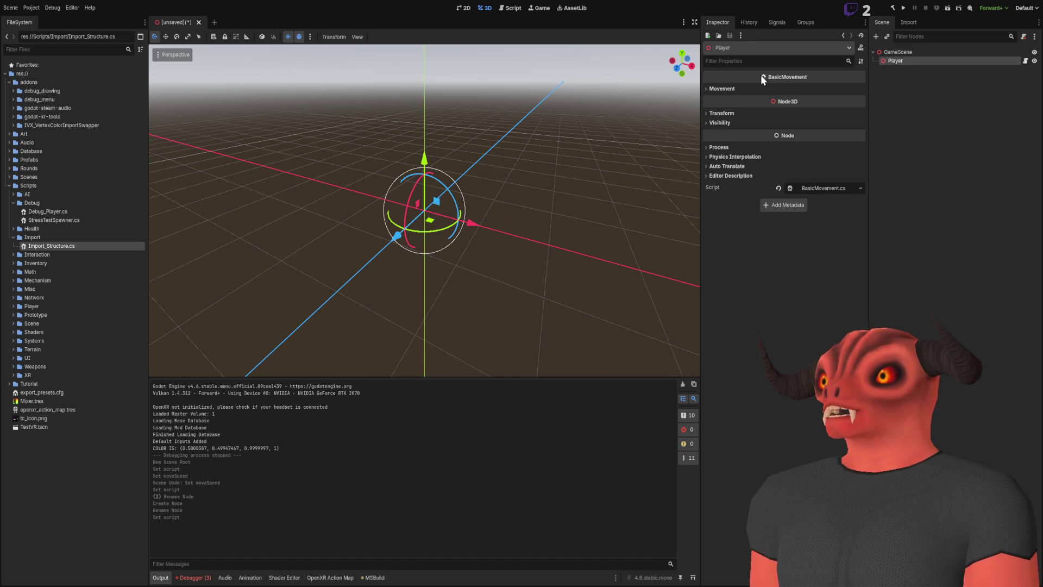
click(722, 87)
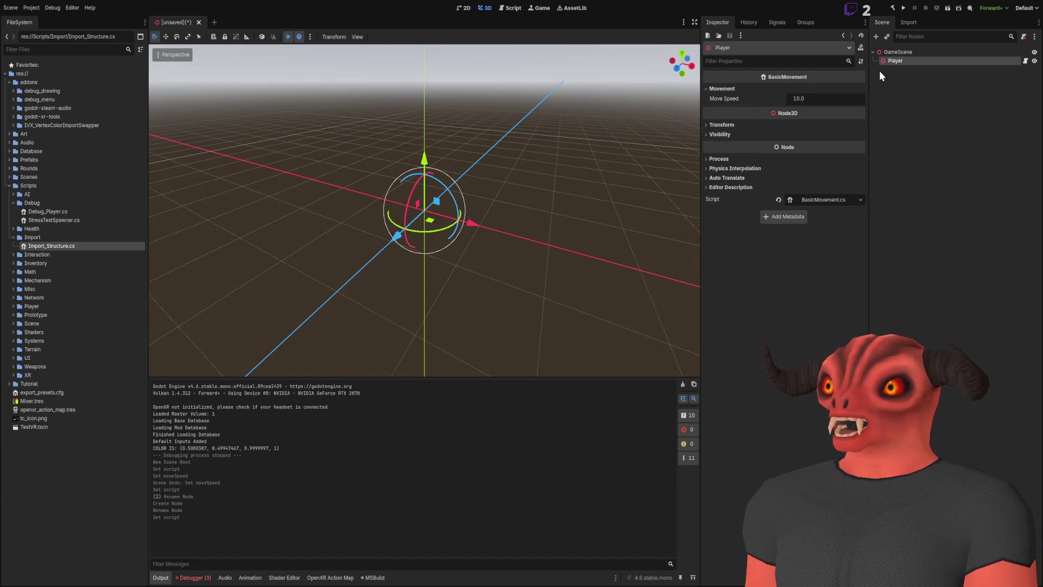
mouse_move(352, 113)
mouse_down()
mouse_move(353, 130)
mouse_move(348, 111)
mouse_move(358, 117)
mouse_move(343, 123)
mouse_move(361, 130)
mouse_move(350, 135)
mouse_move(353, 163)
mouse_move(348, 123)
mouse_up()
scroll(424, 210, down, 3)
click(947, 75)
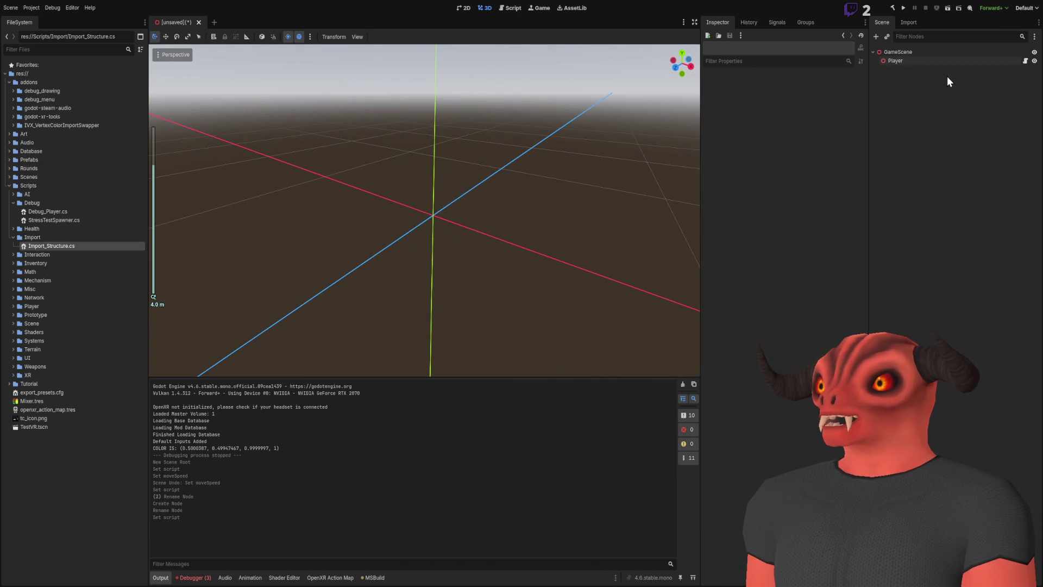
click(895, 61)
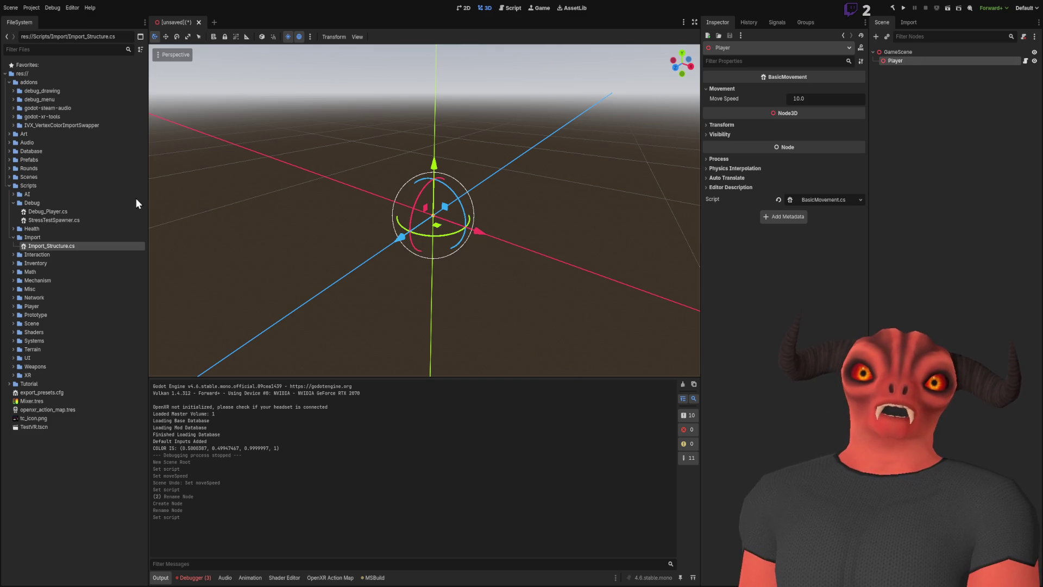
double_click(31, 135)
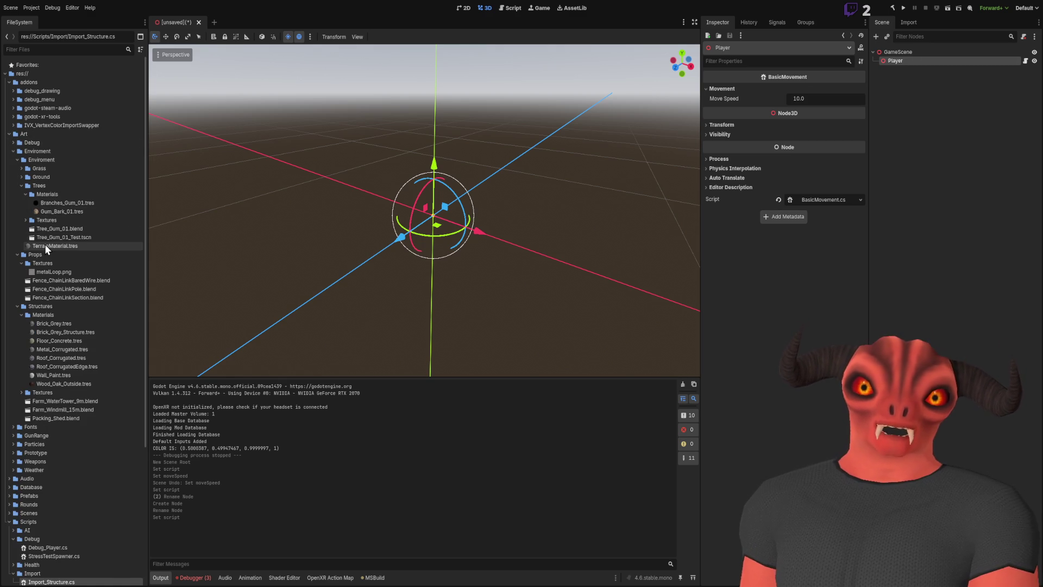
mouse_move(61, 230)
mouse_down()
mouse_move(245, 191)
mouse_move(918, 106)
mouse_move(899, 61)
mouse_up()
mouse_move(435, 217)
mouse_down()
mouse_move(392, 163)
mouse_move(397, 233)
mouse_up()
click(1010, 102)
click(925, 69)
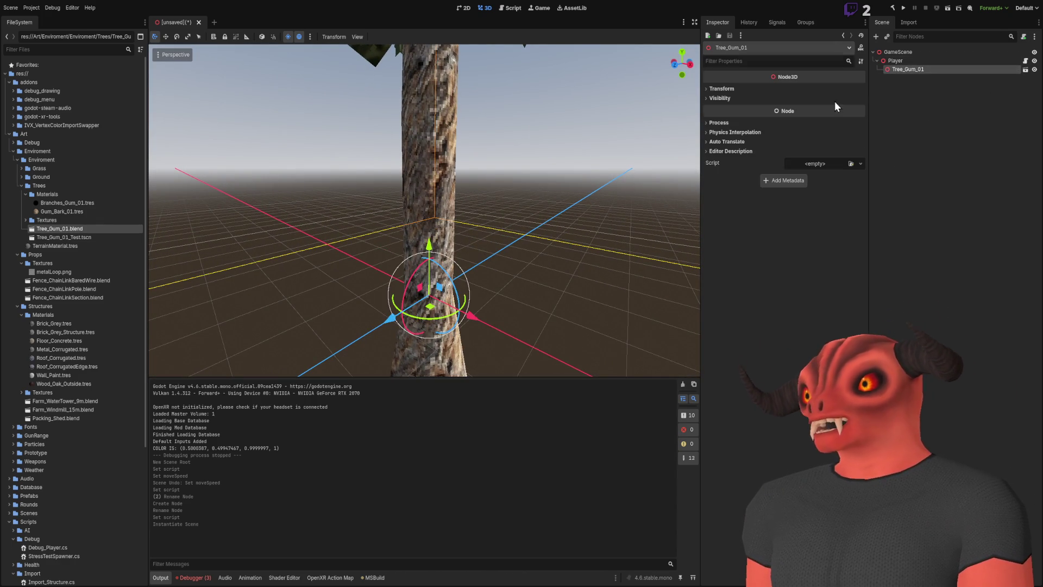
key(Delete)
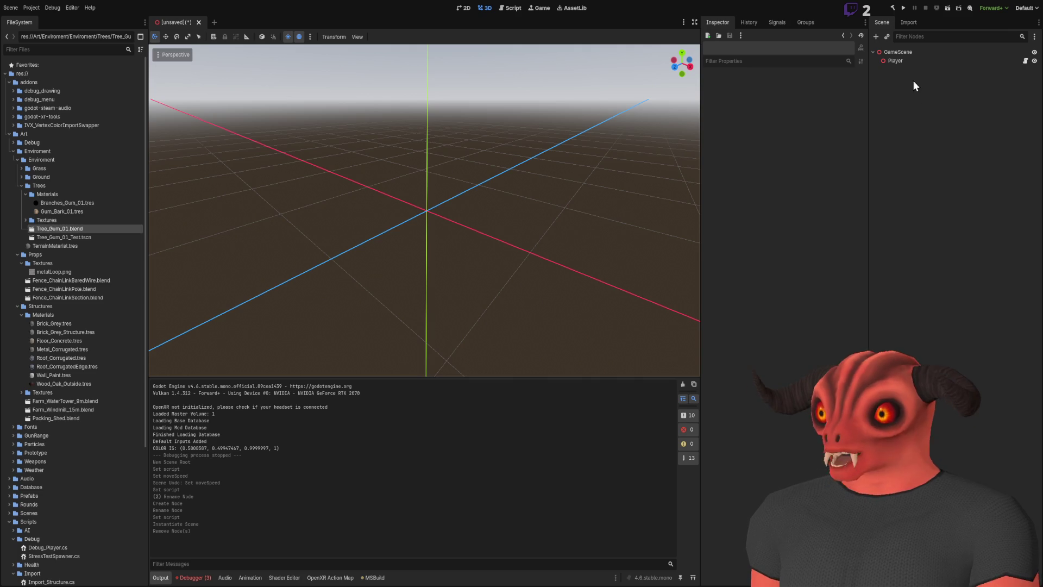
click(896, 61)
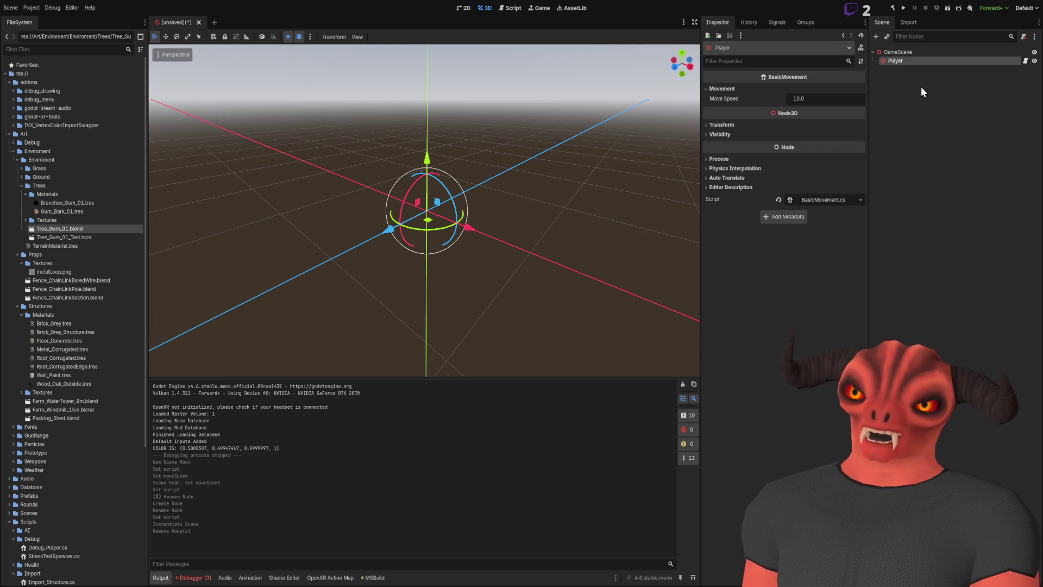
Add a MeshInstance3D under Player with a new CapsuleMesh, framed in the 3D view
key(ctrl+a)
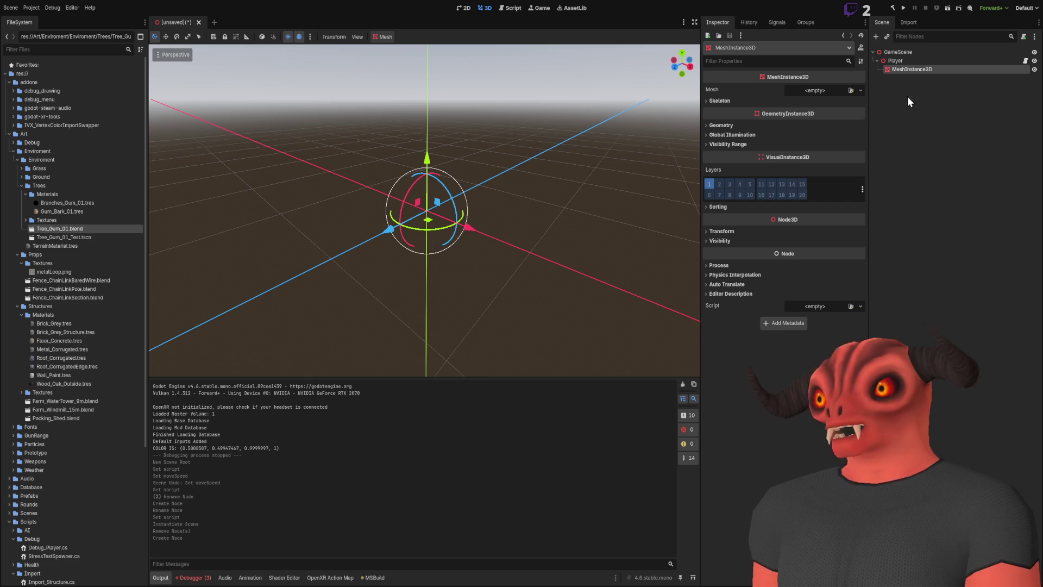
drag(641, 142, 687, 107)
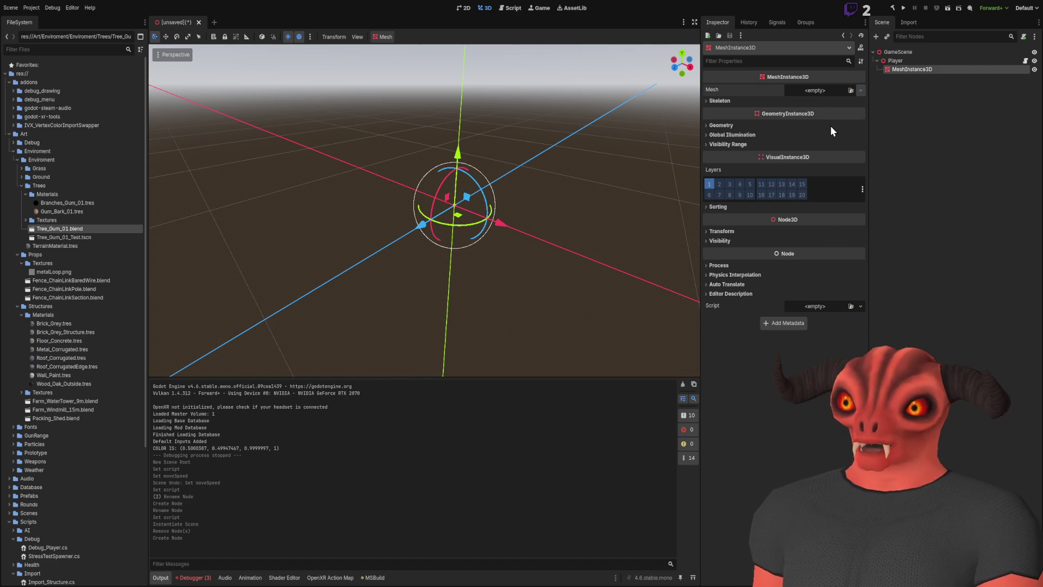
click(828, 153)
key(f)
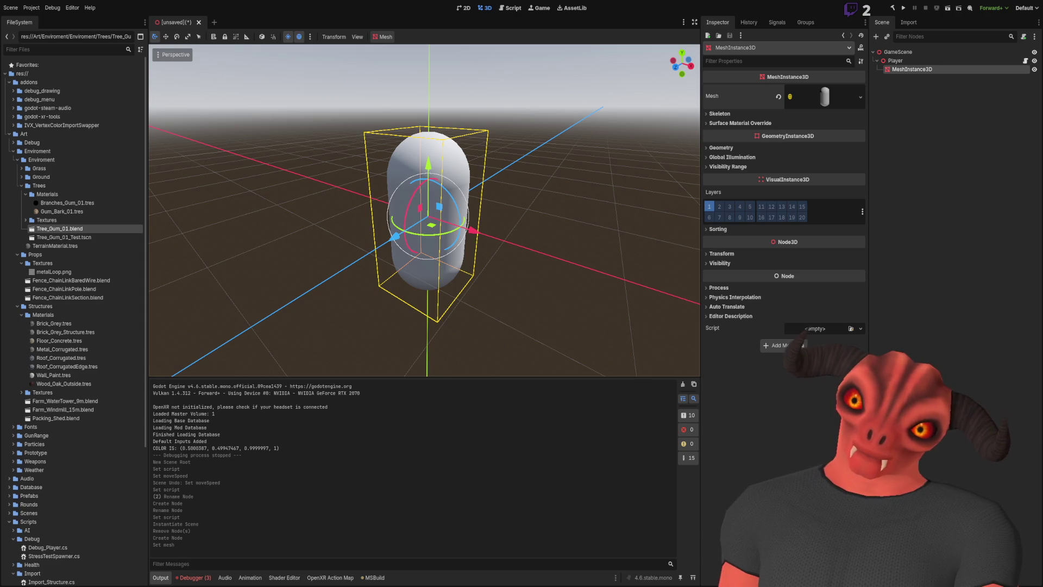
scroll(484, 175, up, 6)
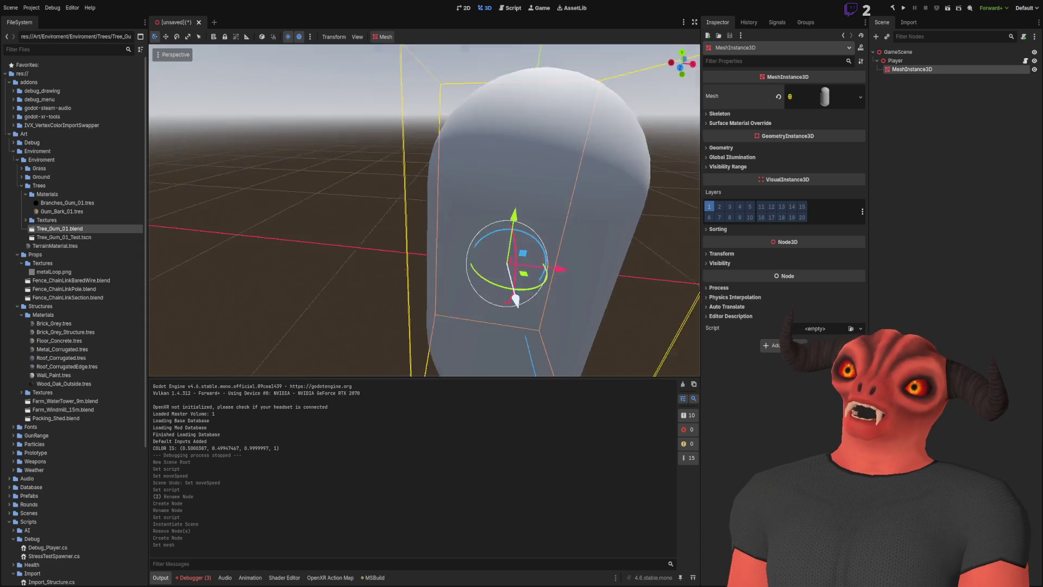
scroll(424, 210, down, 5)
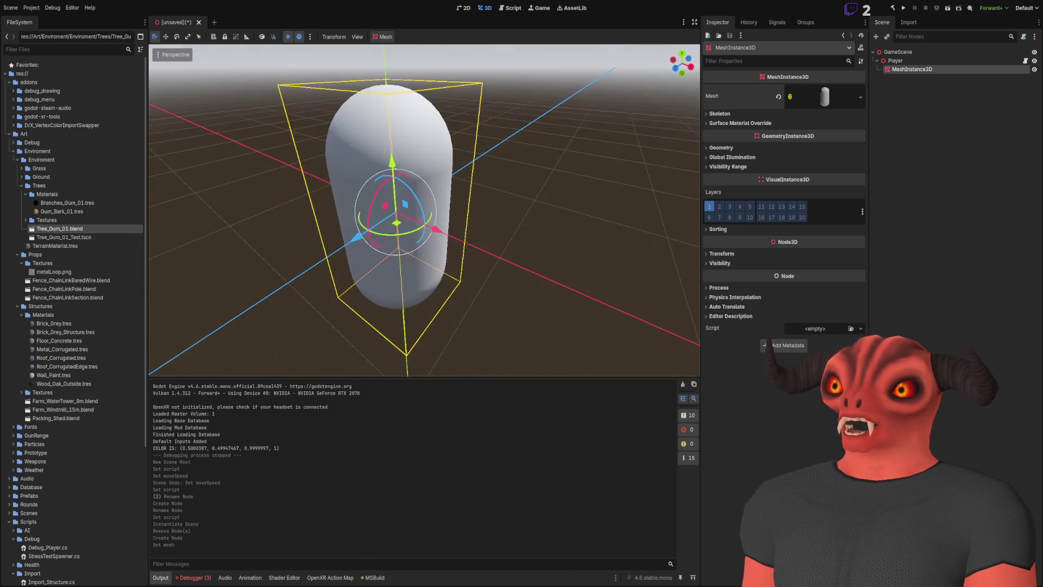
drag(424, 211, 540, 171)
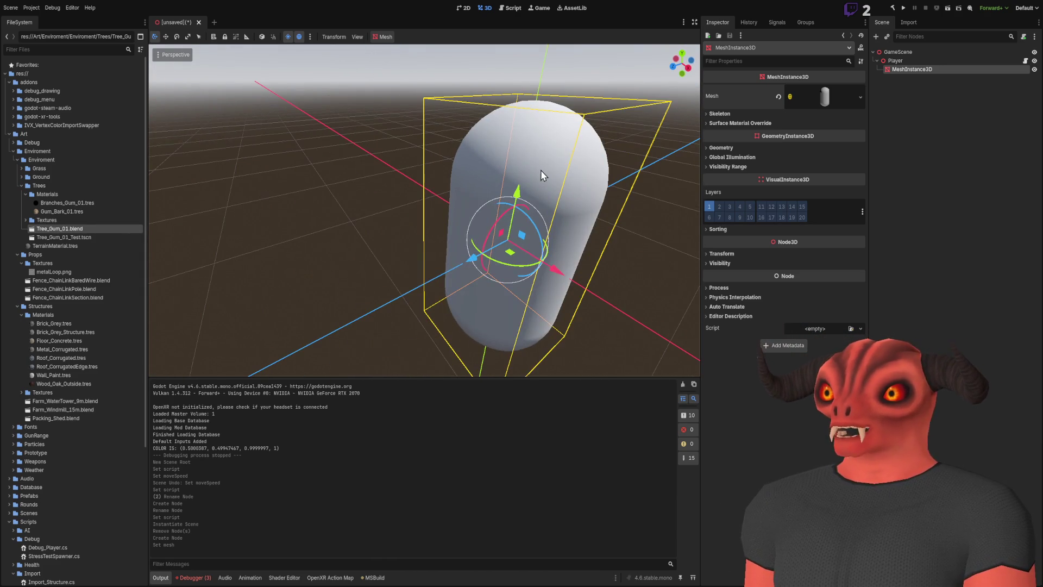
click(949, 62)
click(918, 51)
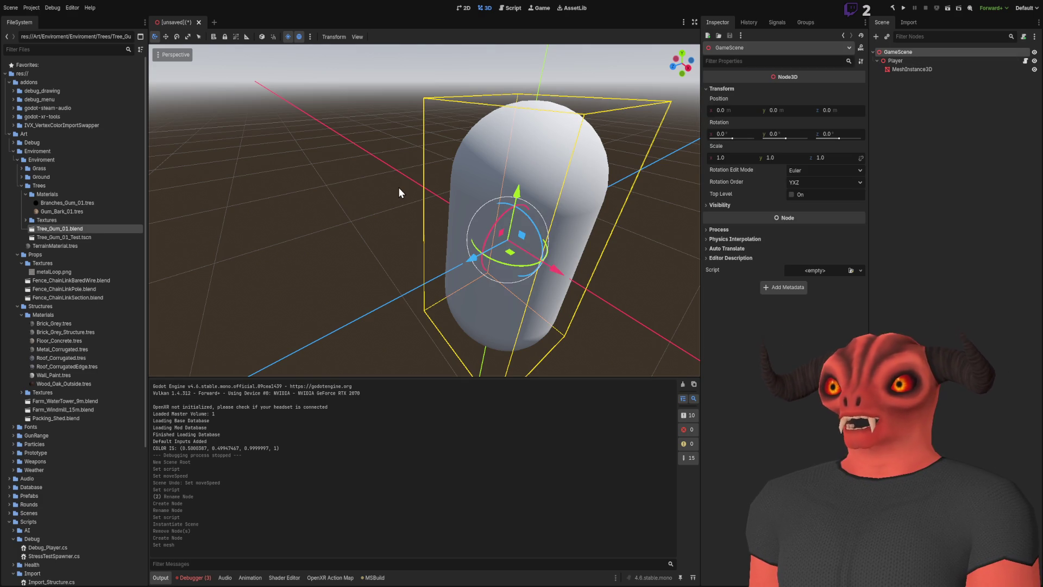
Add a Camera3D under GameScene and pull it up and back from the capsule
key(ctrl+a)
drag(470, 250, 164, 126)
key(f)
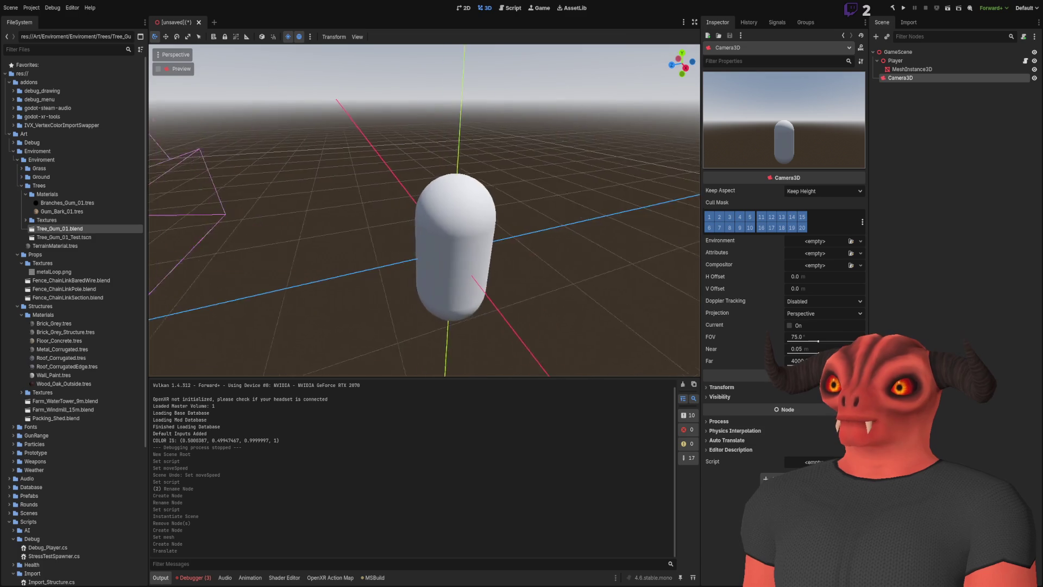
drag(383, 194, 362, 239)
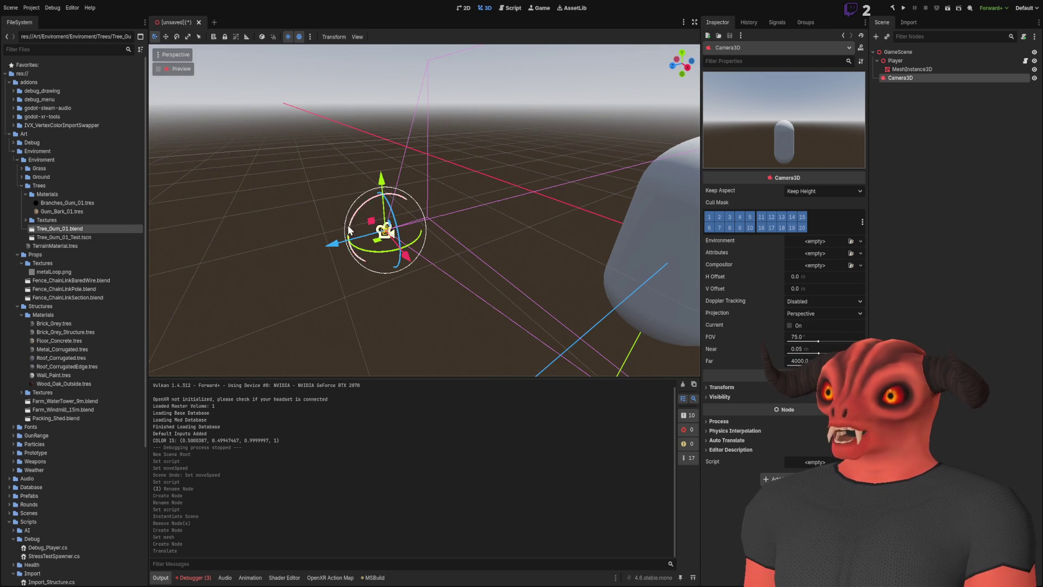
mouse_move(332, 243)
mouse_down()
mouse_move(400, 232)
mouse_move(256, 258)
mouse_move(386, 246)
mouse_up()
key(ctrl+z)
key(f)
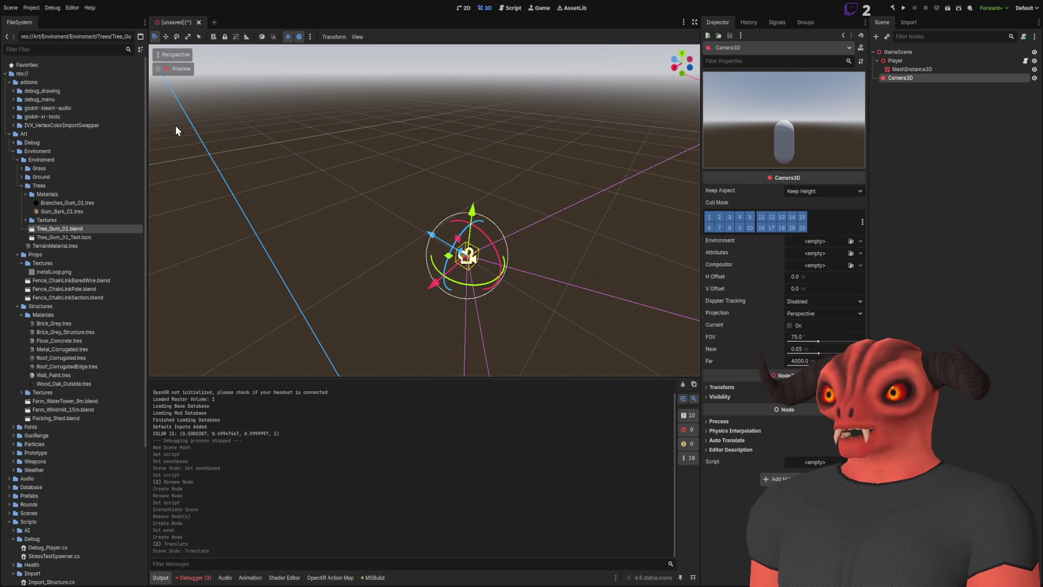
Use the Move tool to raise the camera until its frustum frames the capsule
drag(211, 128, 344, 178)
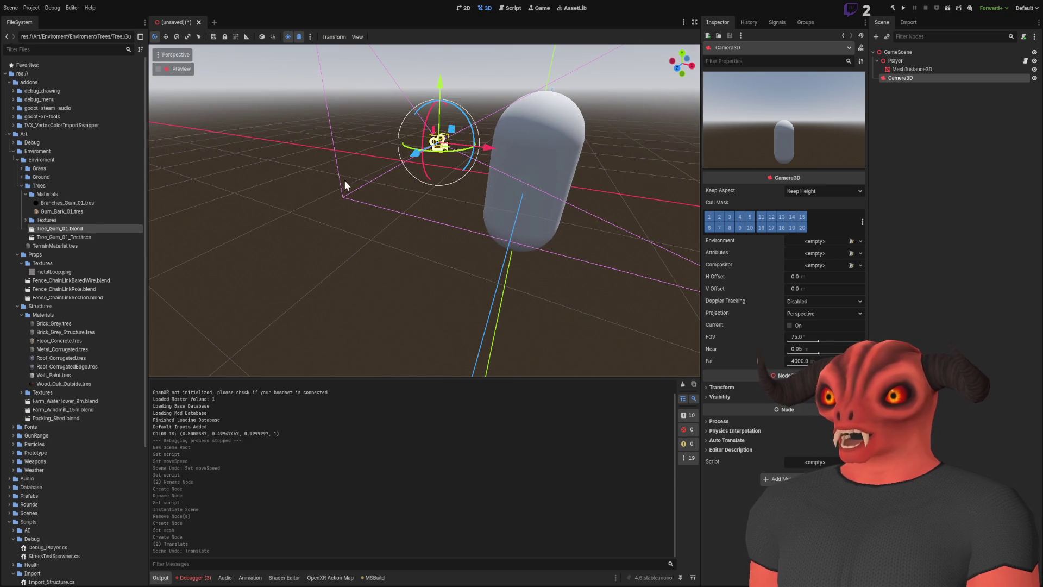
drag(408, 154, 517, 106)
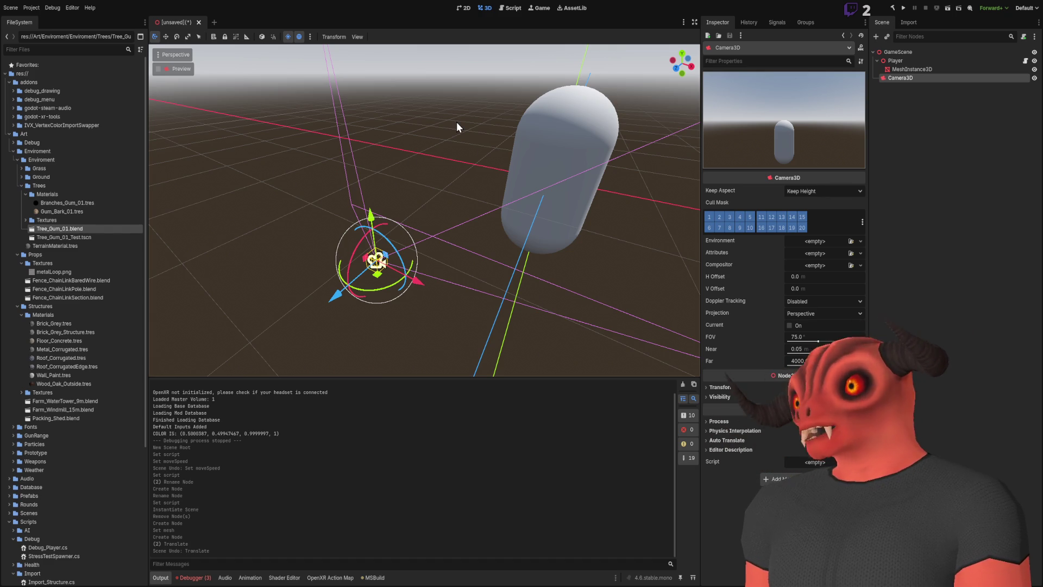
drag(339, 215, 432, 231)
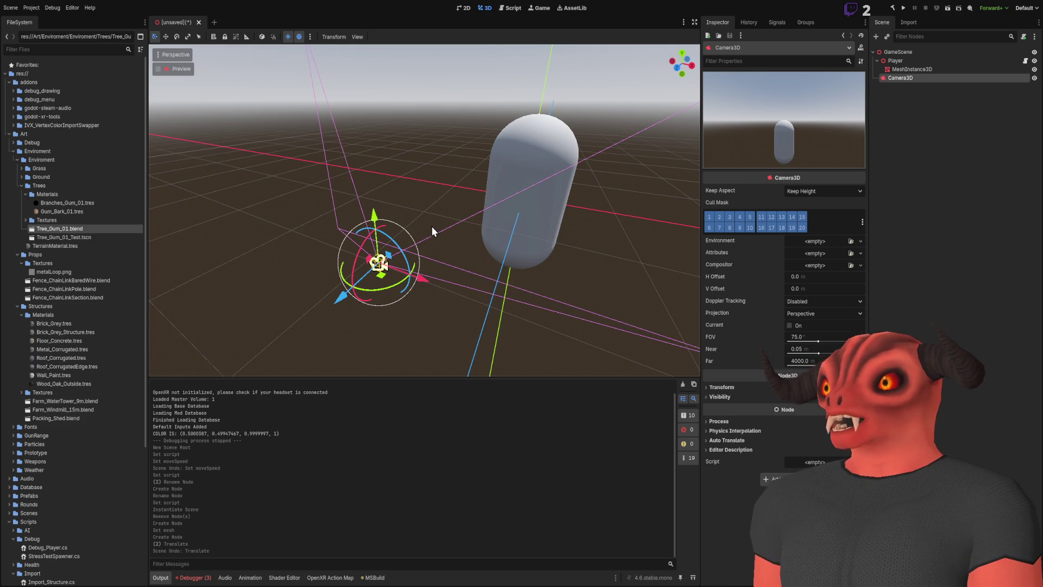
mouse_move(432, 226)
mouse_down()
mouse_move(424, 274)
mouse_move(213, 36)
mouse_up()
click(166, 36)
drag(412, 250, 249, 138)
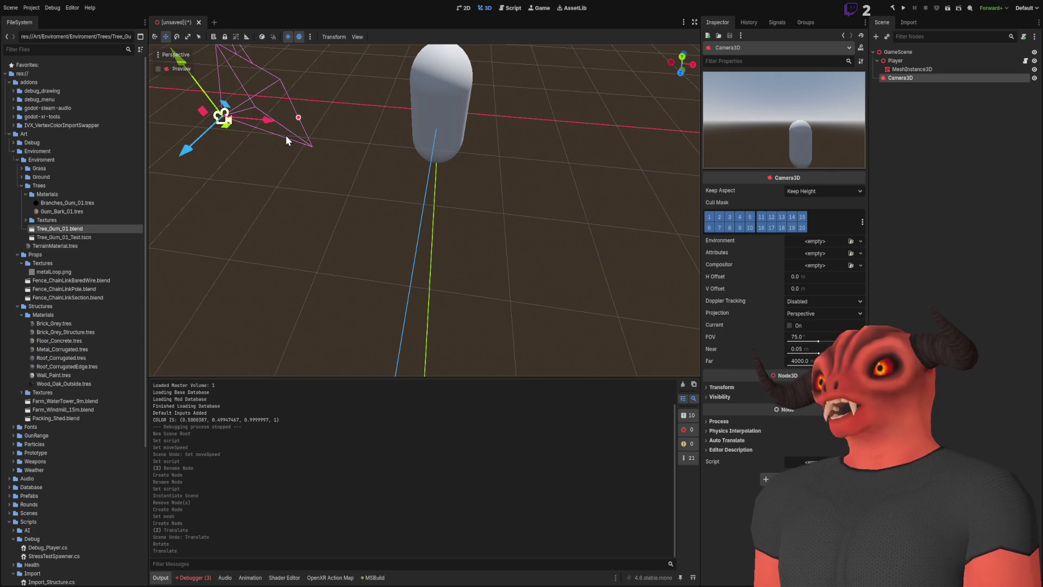
drag(286, 131, 286, 132)
drag(320, 240, 320, 240)
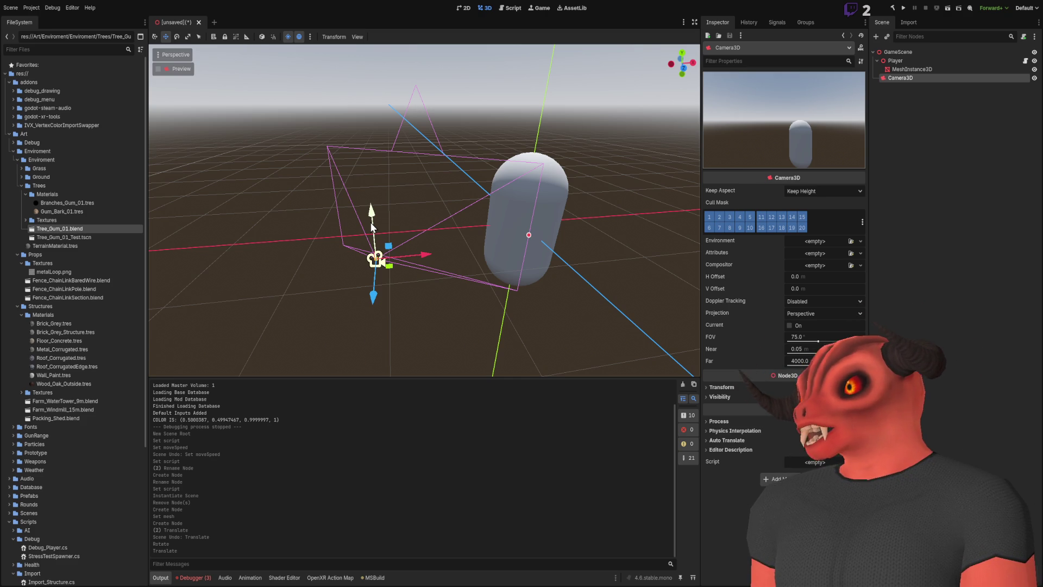
scroll(364, 185, up, 3)
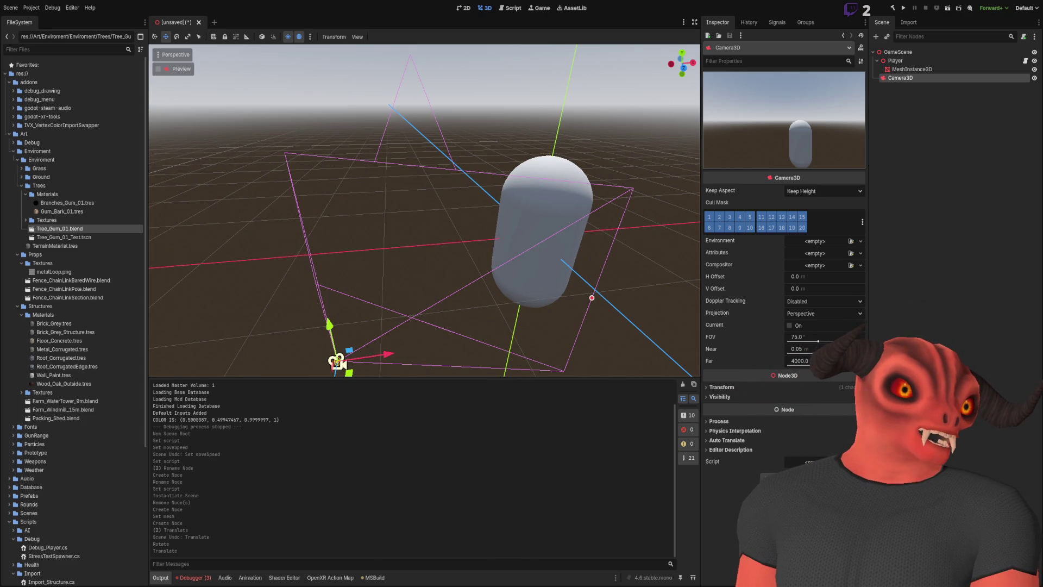
drag(343, 364, 566, 286)
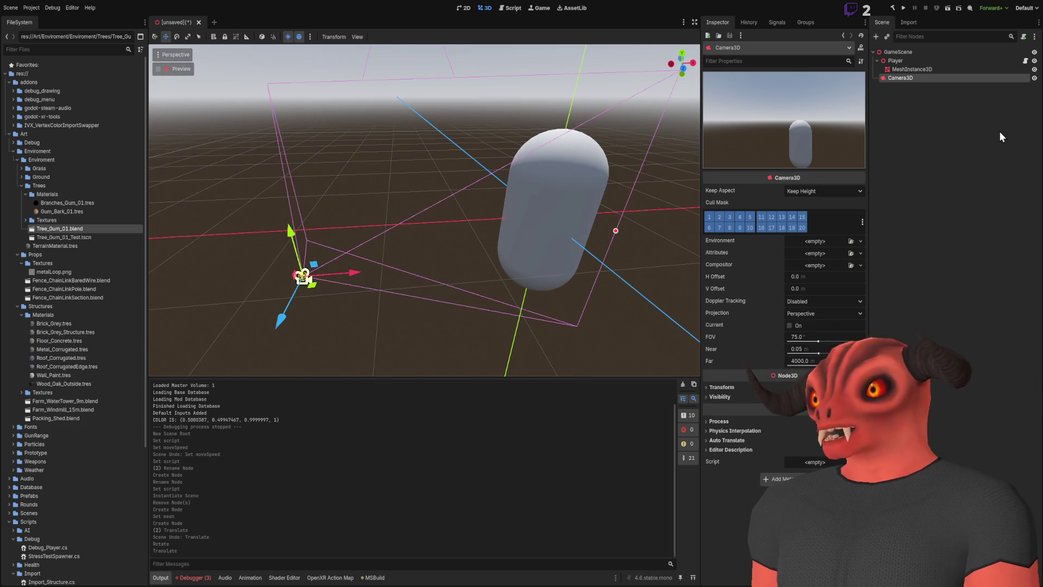
click(986, 131)
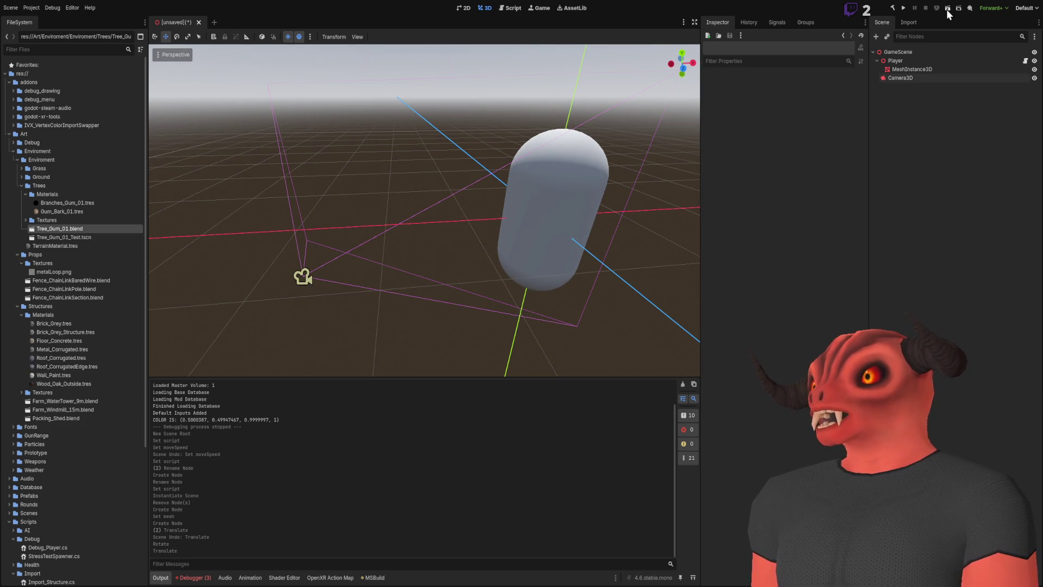
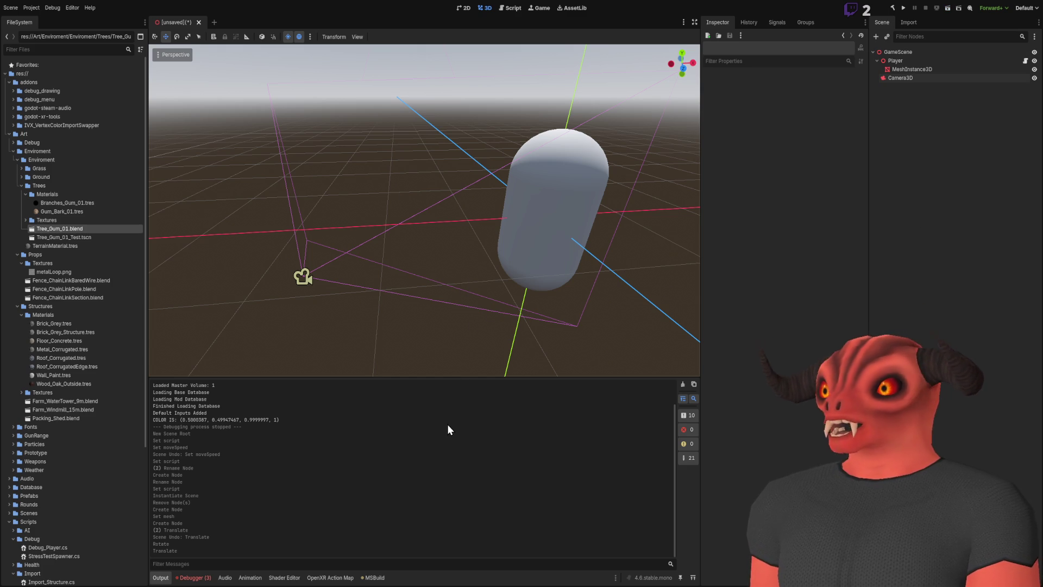
Run game_scene, check its live Remote node tree, then stop the game
key(F5)
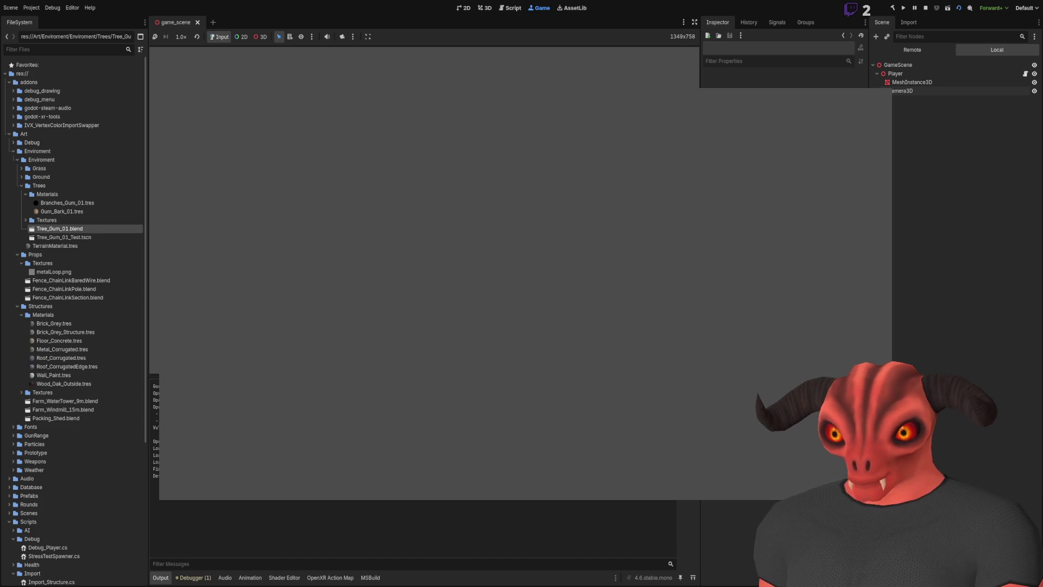
click(921, 54)
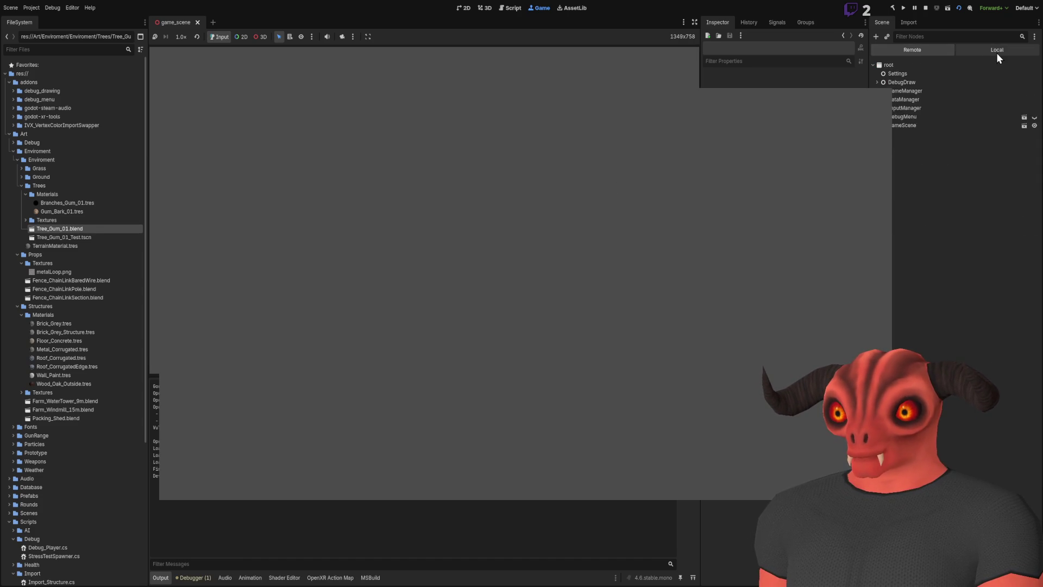
click(996, 51)
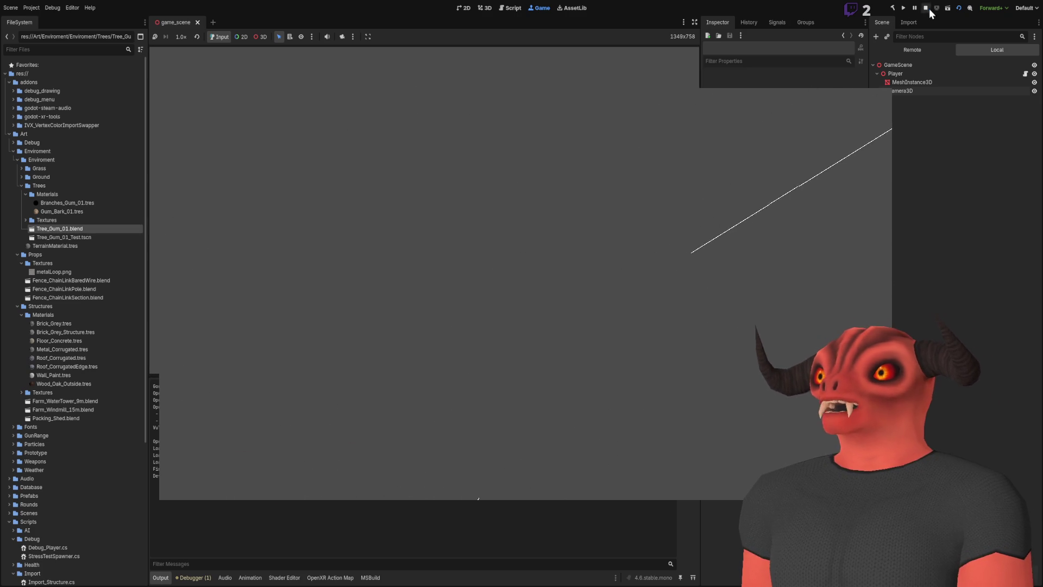
key(Escape)
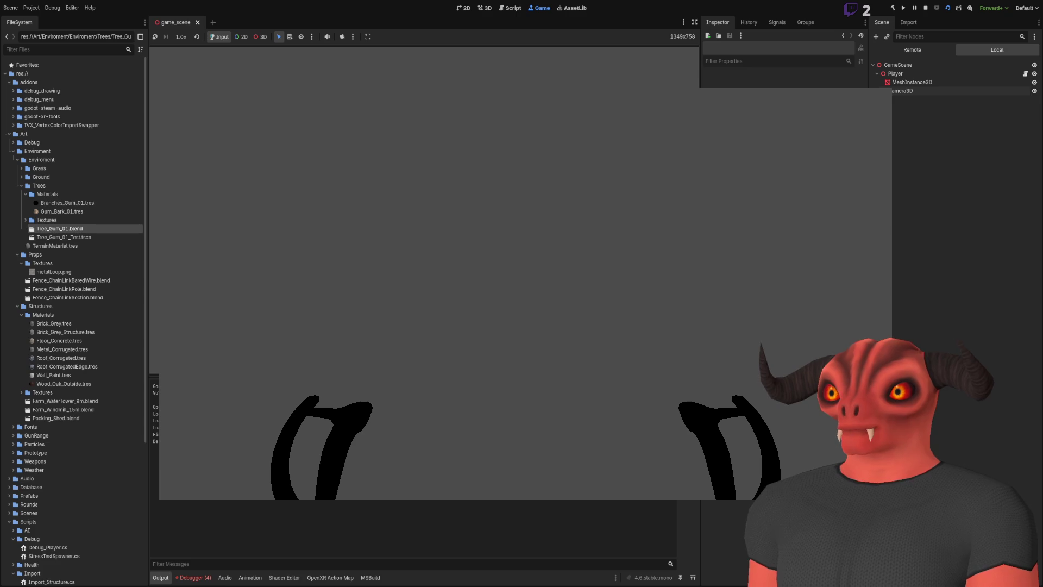
click(925, 9)
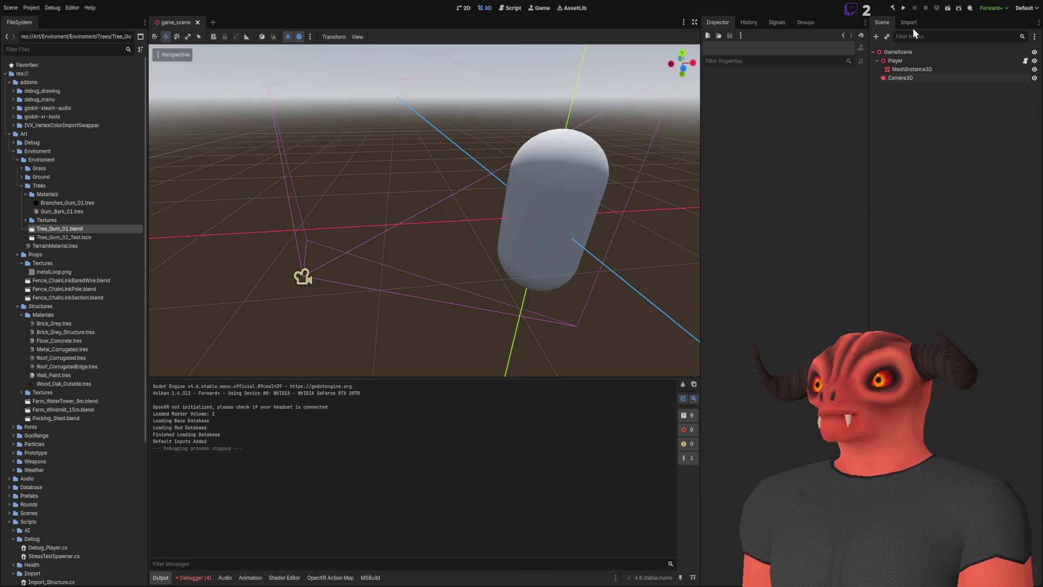
Add a CollisionShape3D under GameScene with a BoxShape3D sized 10 on x and z
click(900, 49)
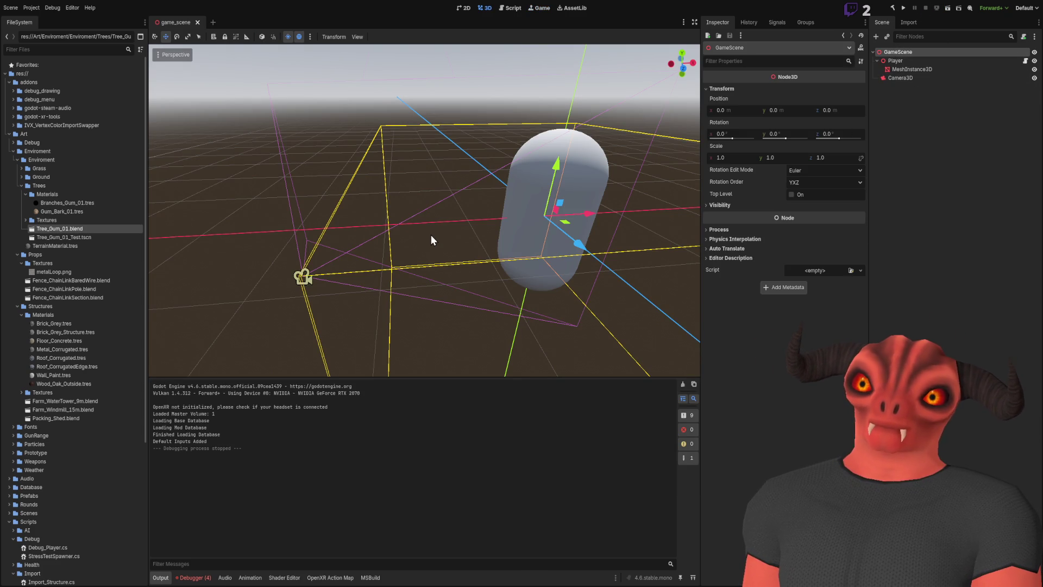
key(Return)
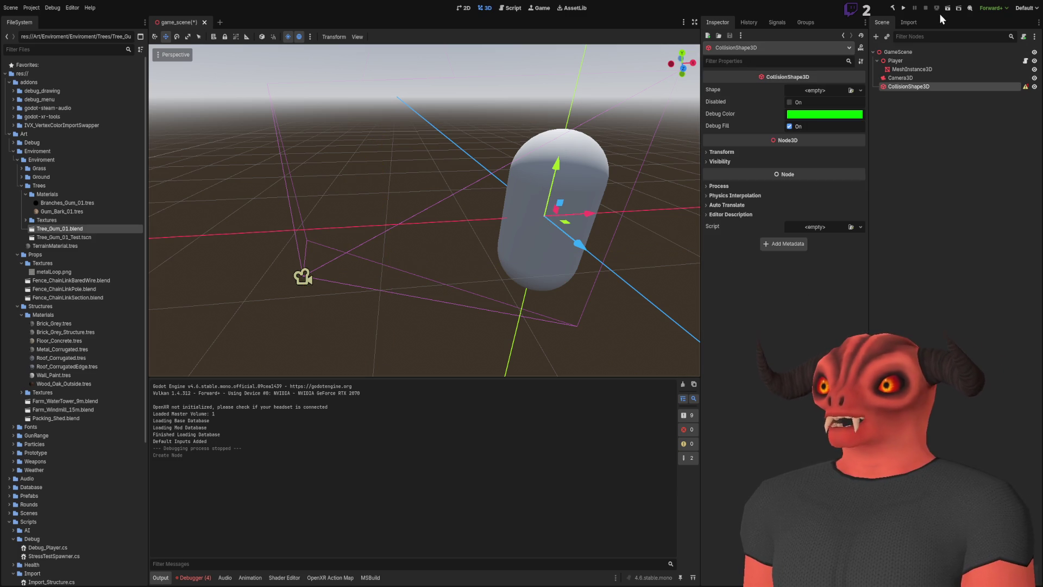
key(f)
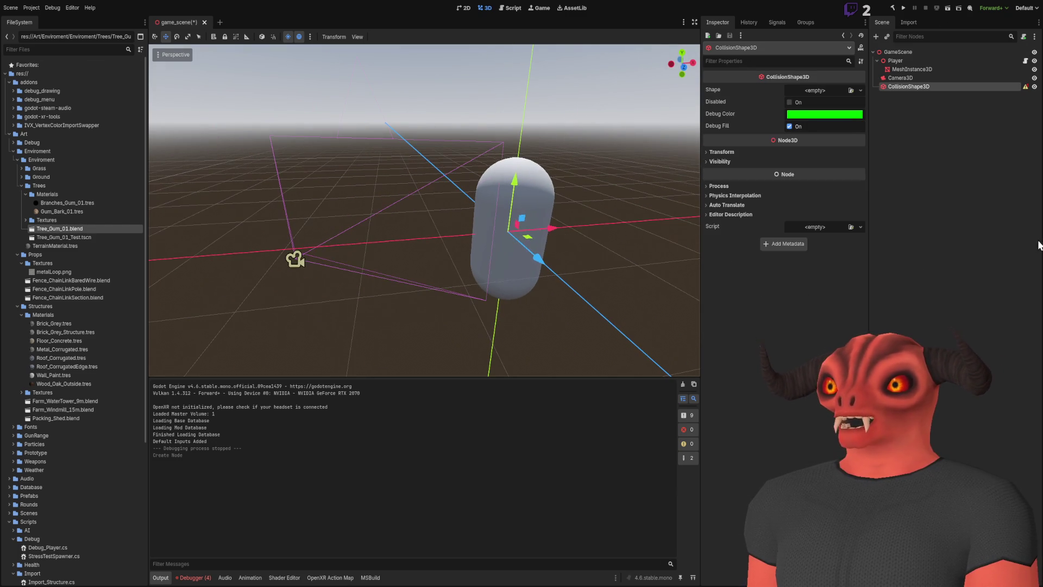
click(815, 90)
click(808, 101)
click(736, 115)
text(10)
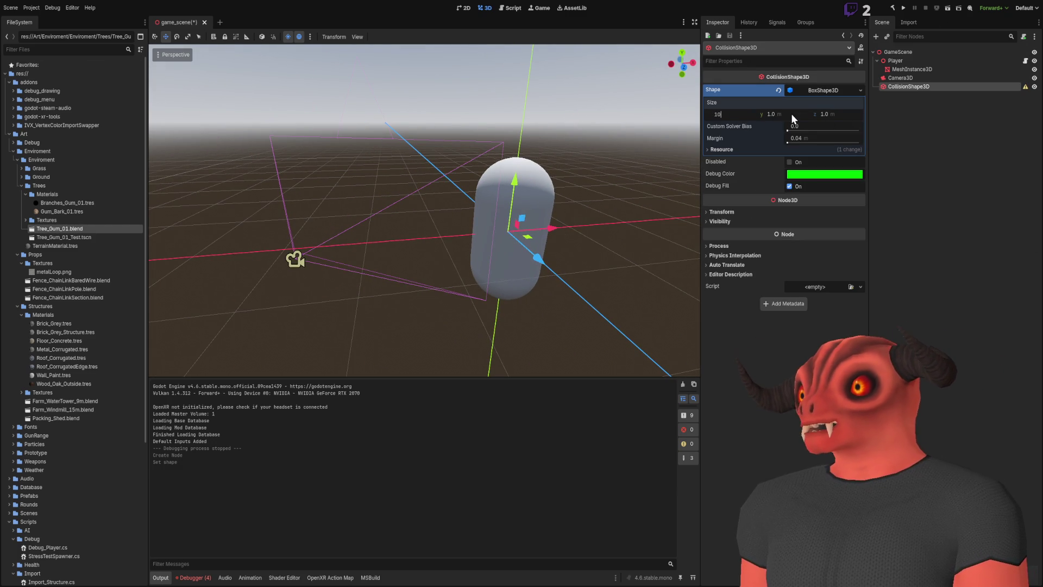
click(826, 112)
Move the floor box beneath the capsule, then reselect the GameScene root
drag(520, 201, 446, 206)
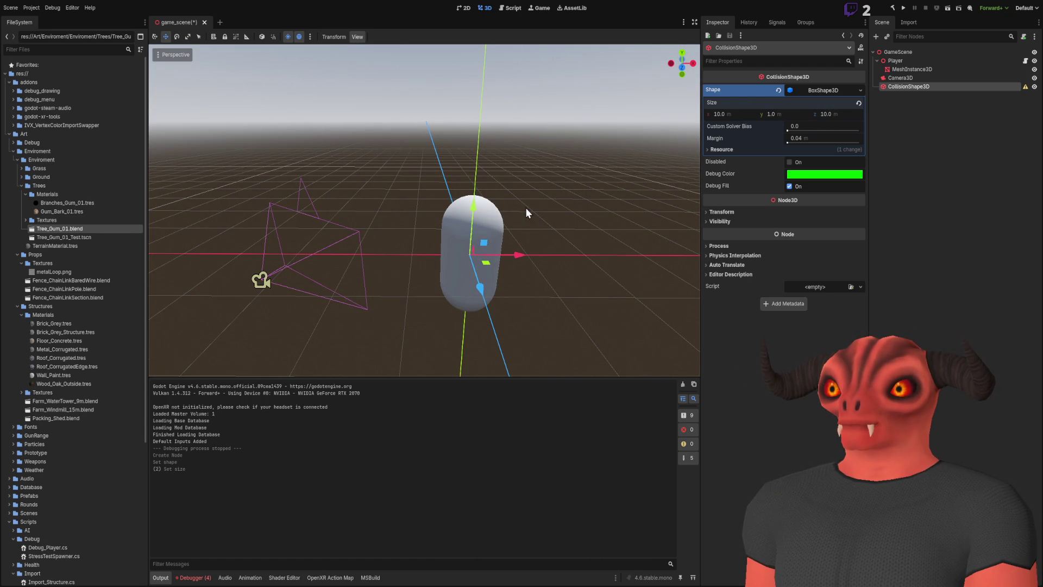
mouse_move(376, 241)
mouse_down()
mouse_move(515, 230)
mouse_move(476, 266)
mouse_move(469, 295)
mouse_move(392, 283)
mouse_up()
click(559, 100)
drag(559, 100, 397, 115)
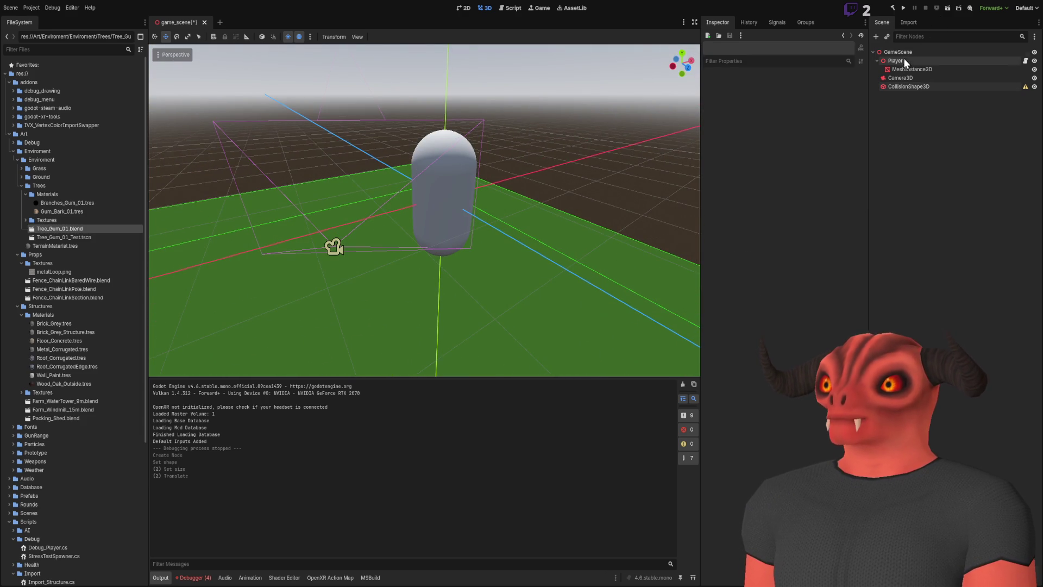
click(907, 87)
click(969, 111)
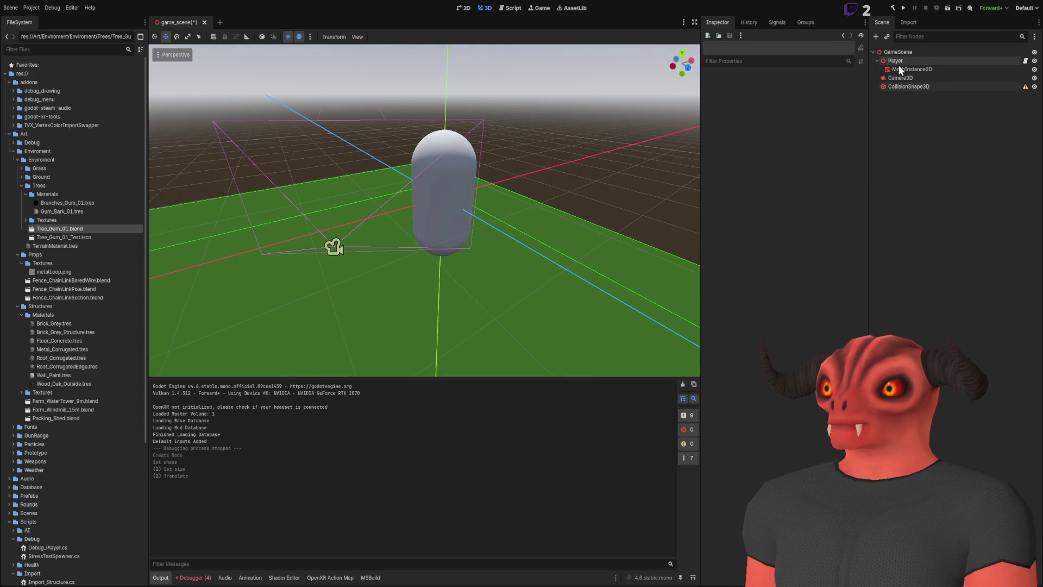
click(899, 61)
click(899, 53)
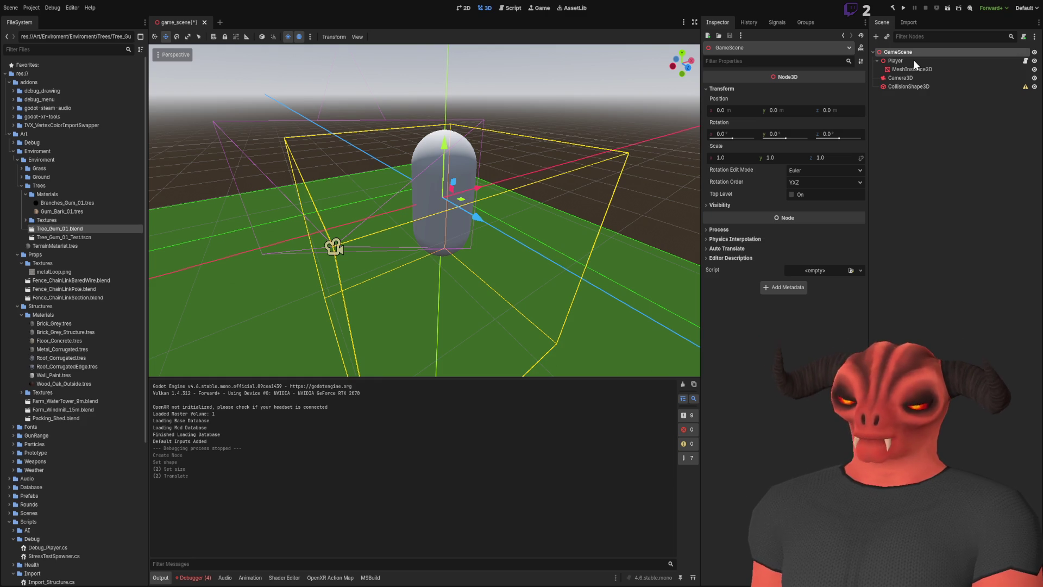
Add a StaticBody3D, nest the floor CollisionShape3D inside it, and test-run the scene
key(ctrl+a)
drag(894, 87, 895, 97)
drag(602, 179, 602, 139)
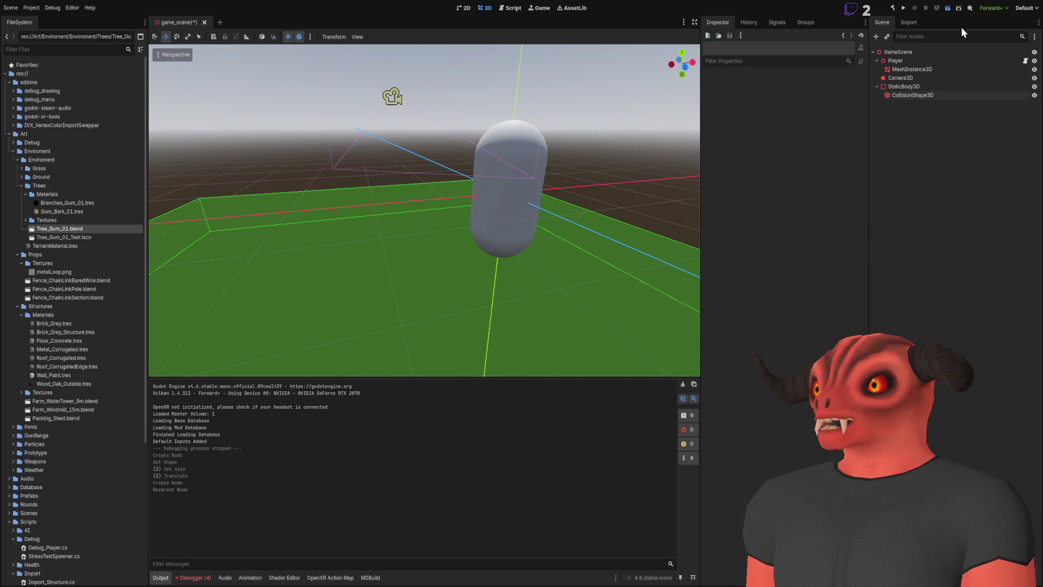
key(F6)
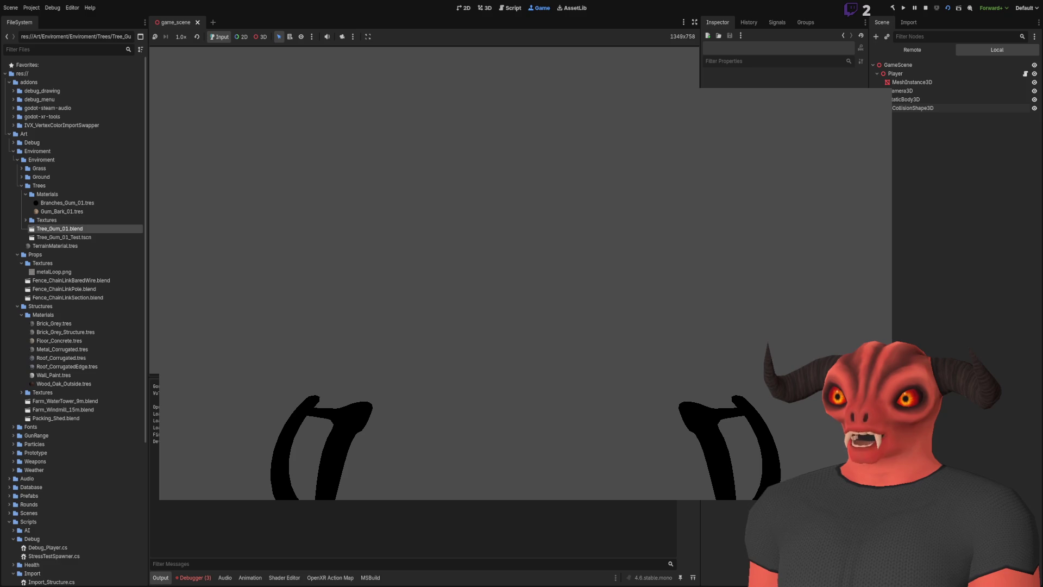
key(F8)
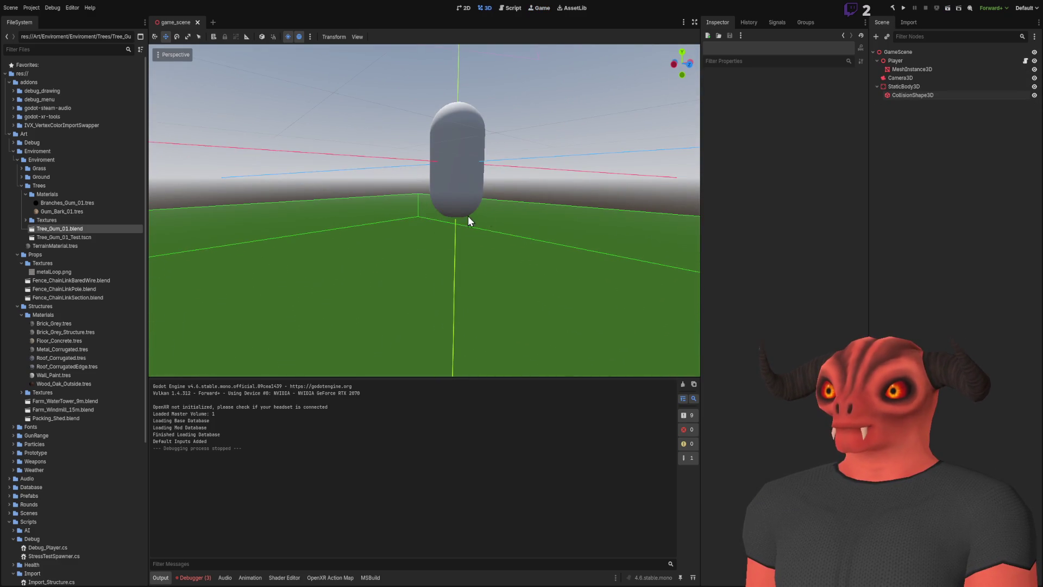
Turn off the StaticBody3D's collision layer 1 and turn on collision mask bit 2
click(916, 96)
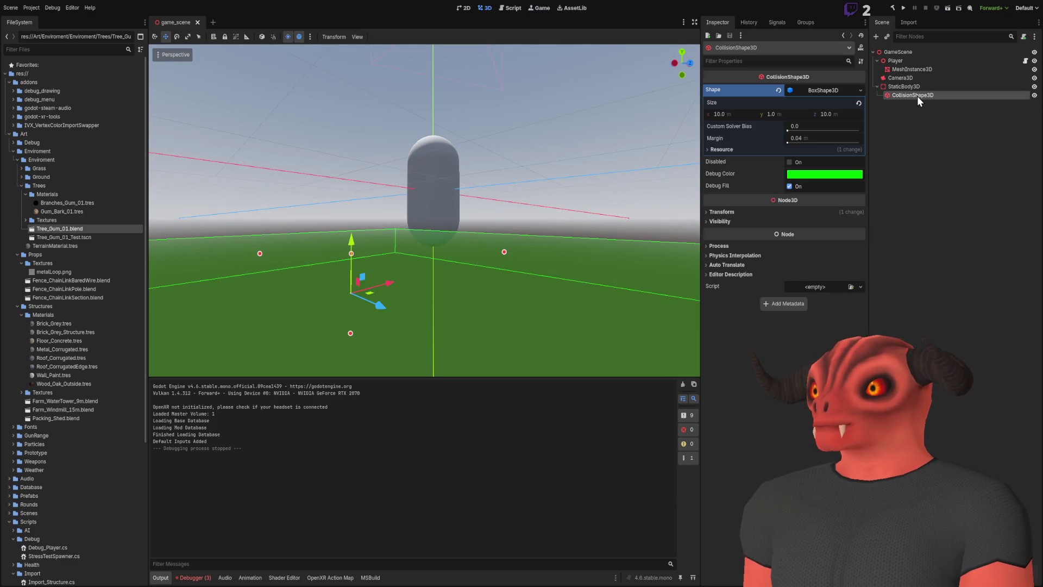
click(923, 86)
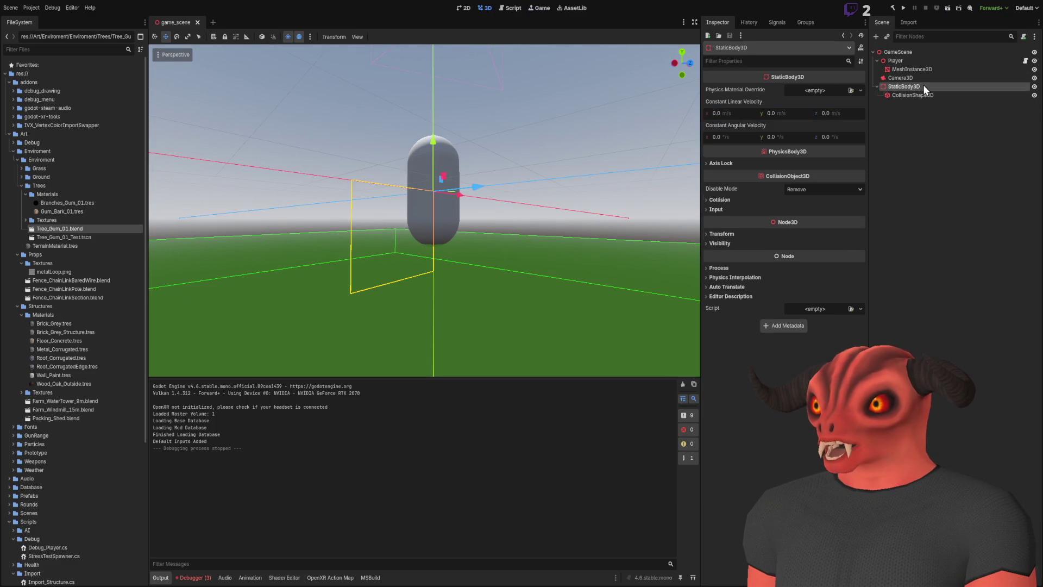
click(728, 199)
click(715, 225)
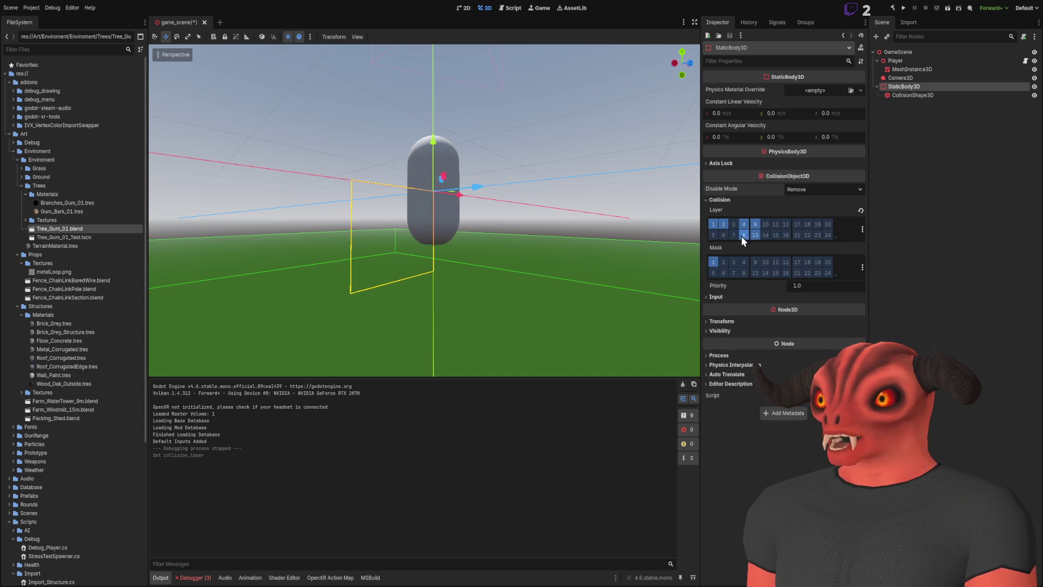
click(723, 263)
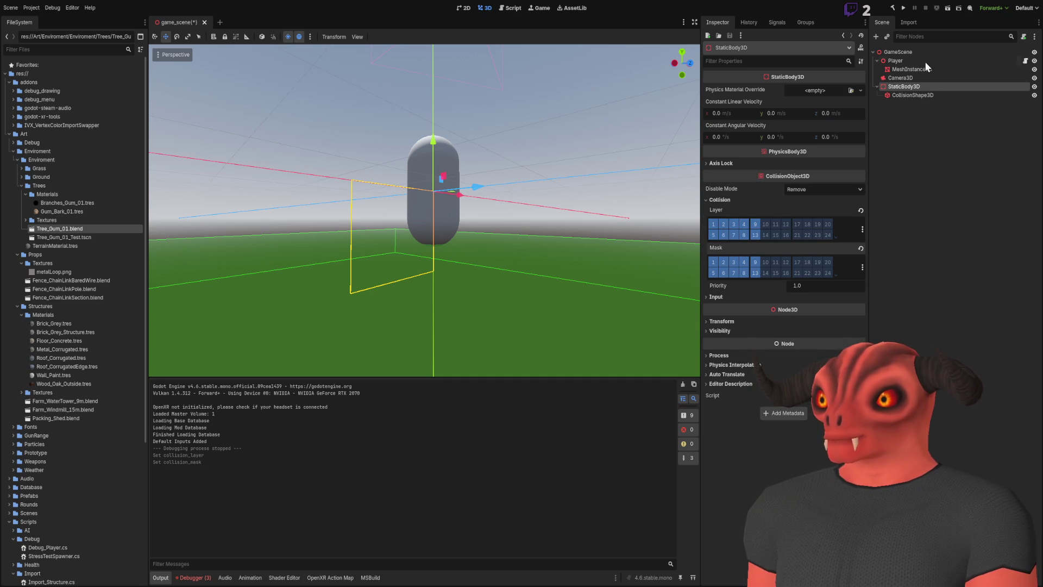
Test-run the scene again, stop it, and deselect the StaticBody3D
key(F6)
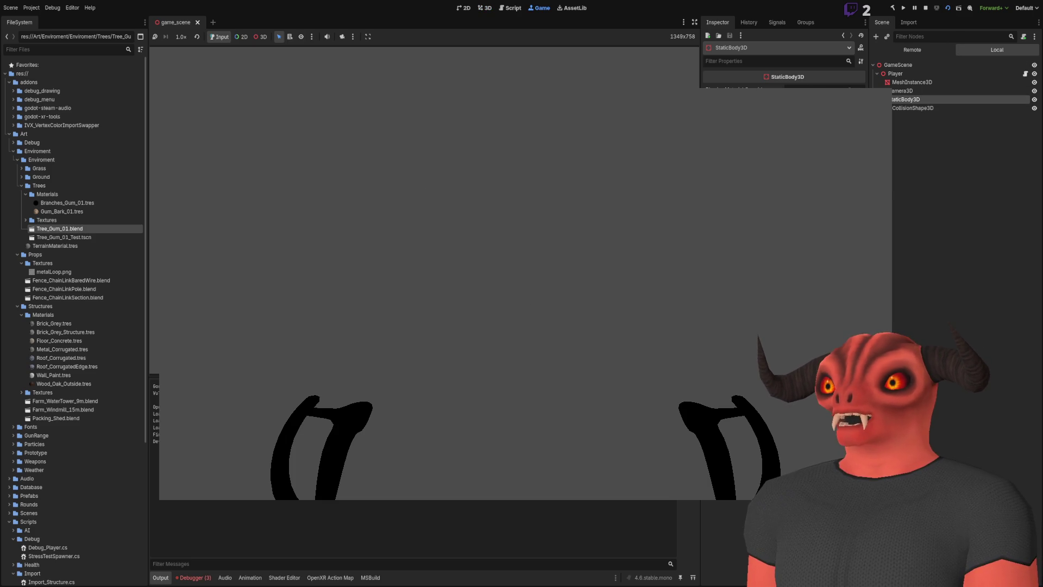
key(F8)
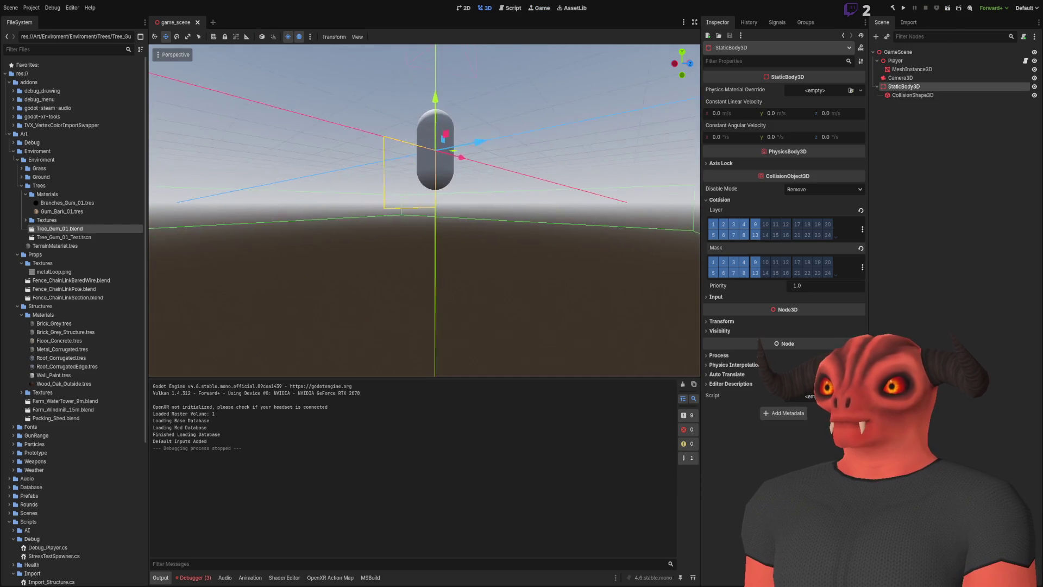
click(447, 280)
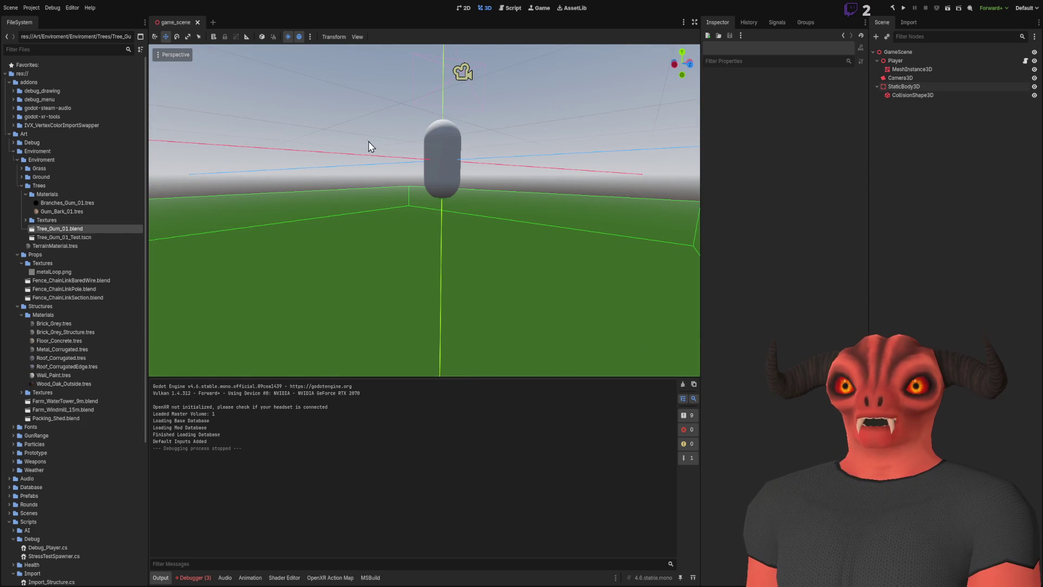
scroll(86, 250, down, 5)
Expand res://Scenes and its Levels folder in FileSystem to reach main_scene.tscn
click(931, 69)
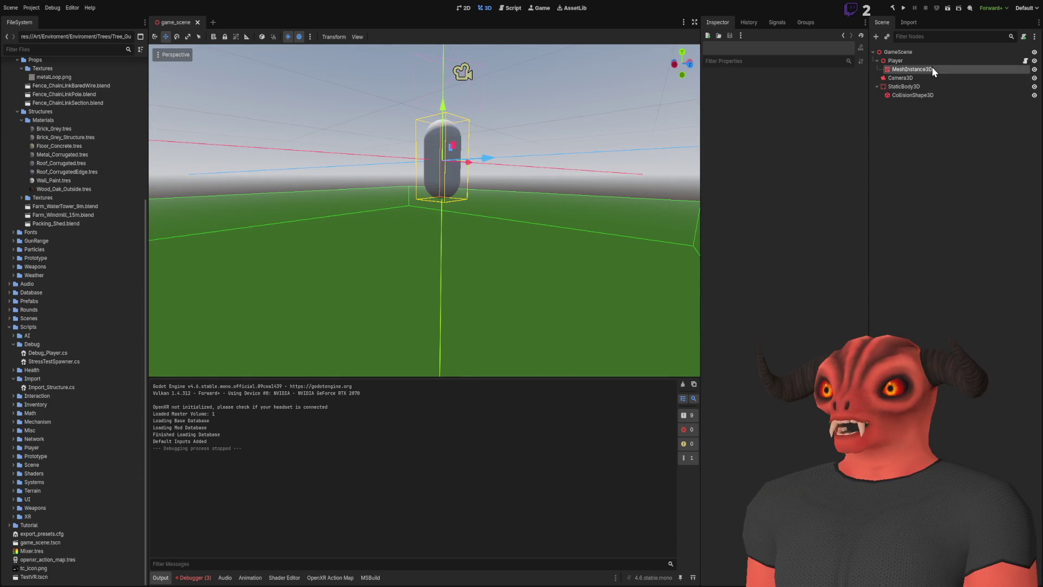
click(928, 187)
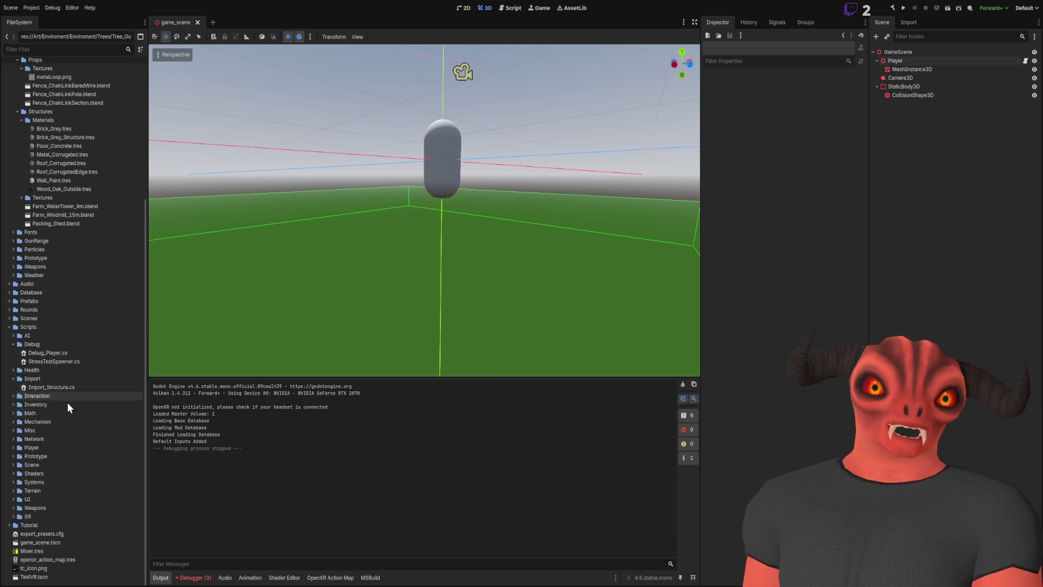
click(53, 465)
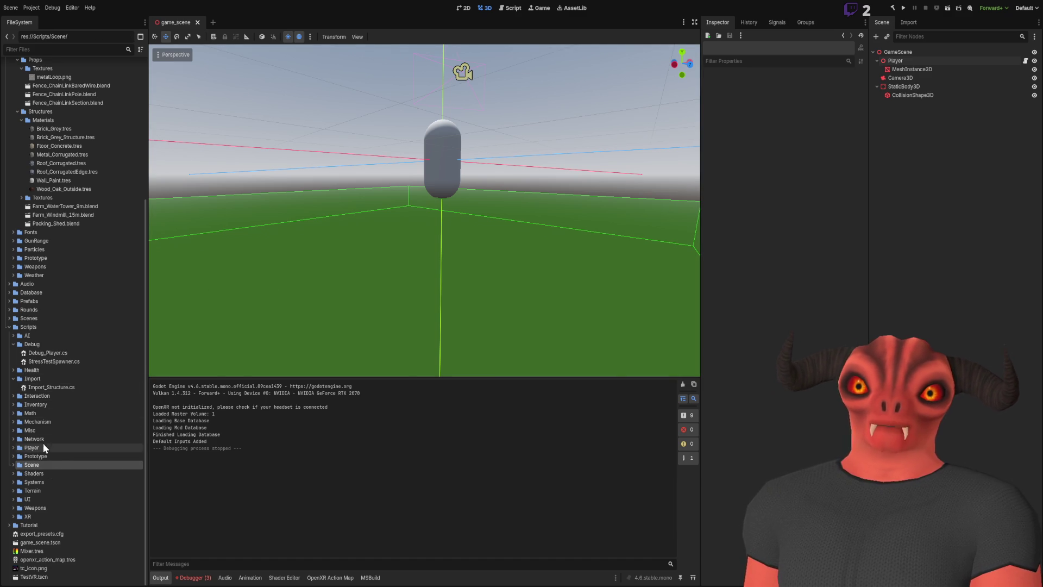
click(10, 318)
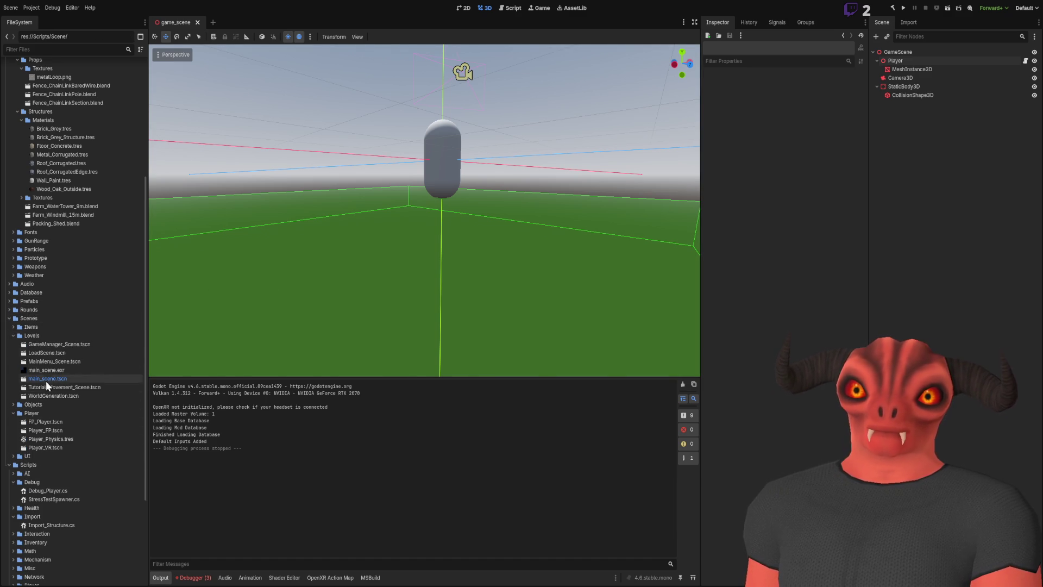
click(48, 378)
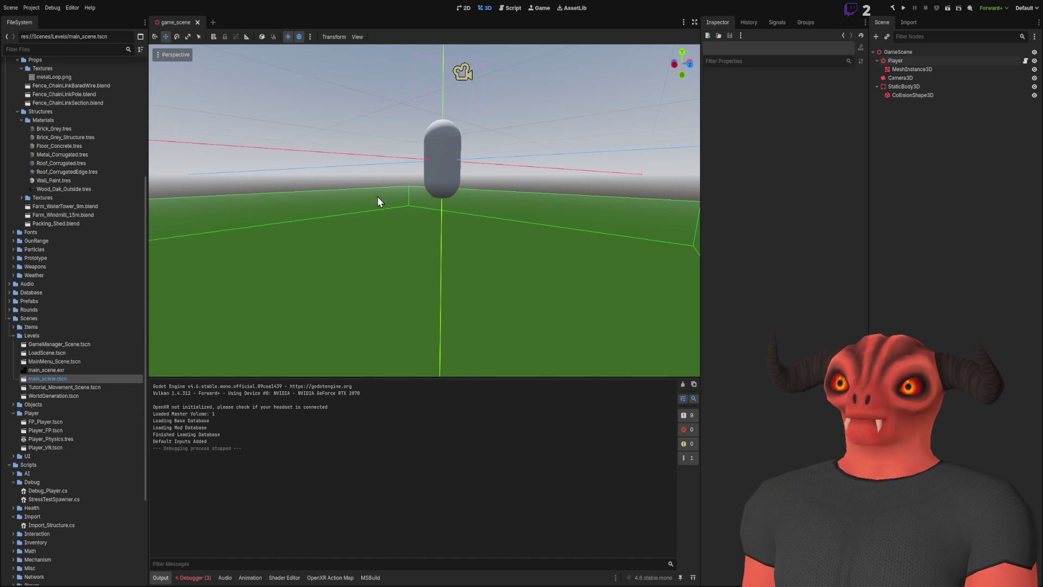
Paste the Player under MainScene, move it onto the level floor, and run main_scene
scroll(379, 206, up, 3)
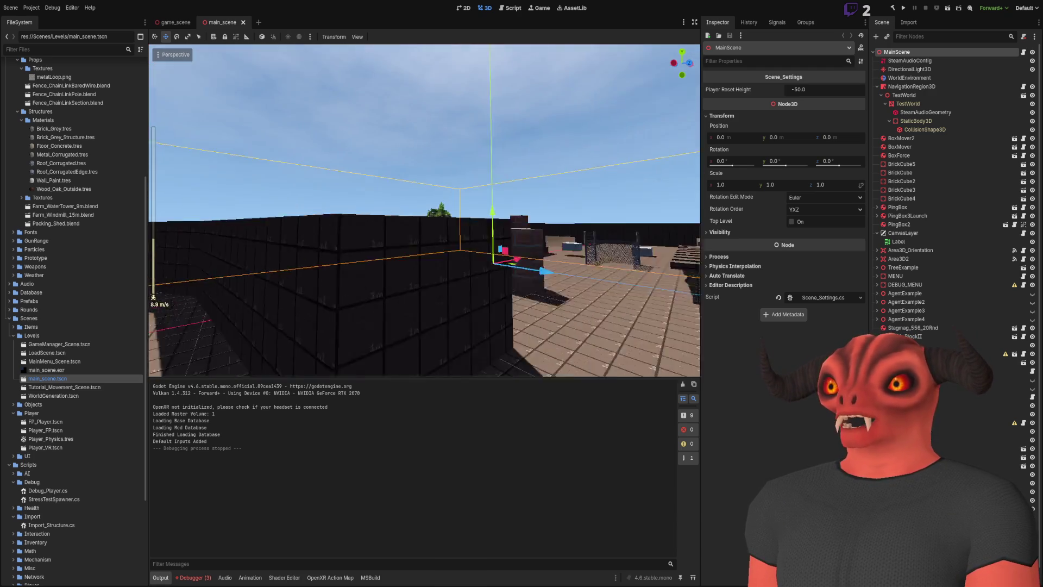
scroll(425, 211, down, 3)
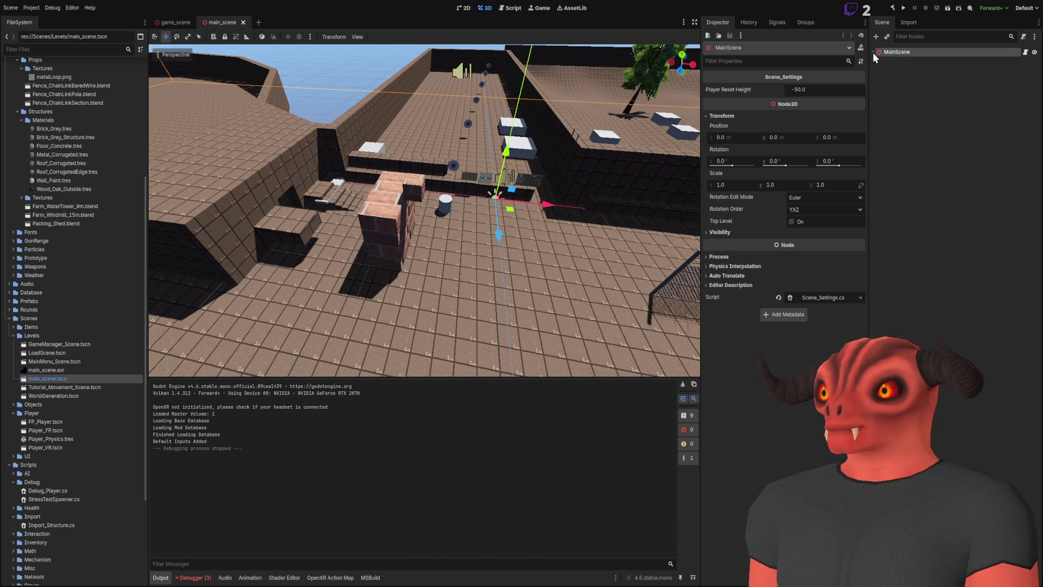
key(ctrl+v)
key(f)
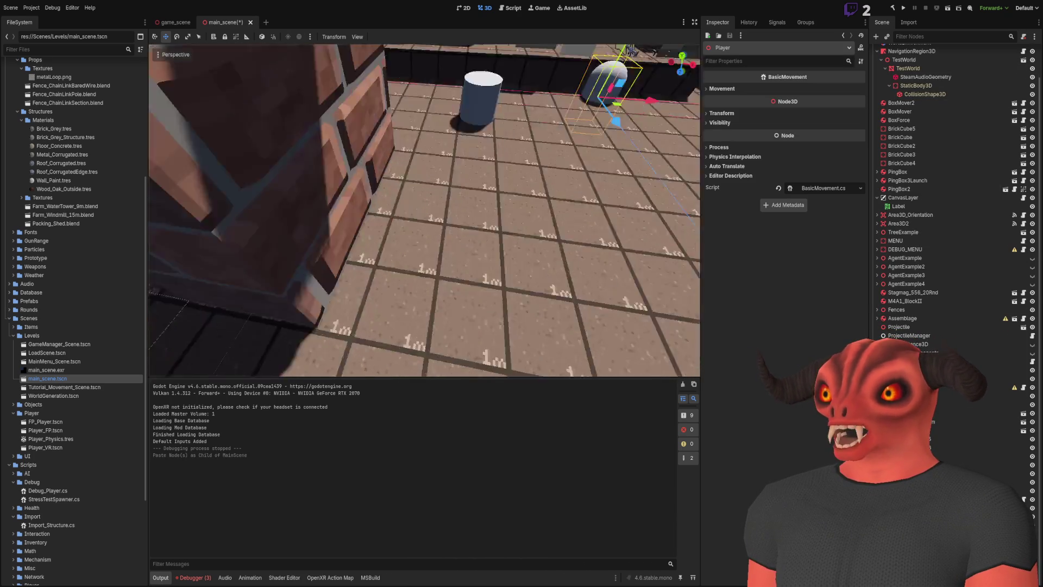
mouse_move(399, 188)
mouse_down()
mouse_move(524, 247)
mouse_move(500, 234)
mouse_up()
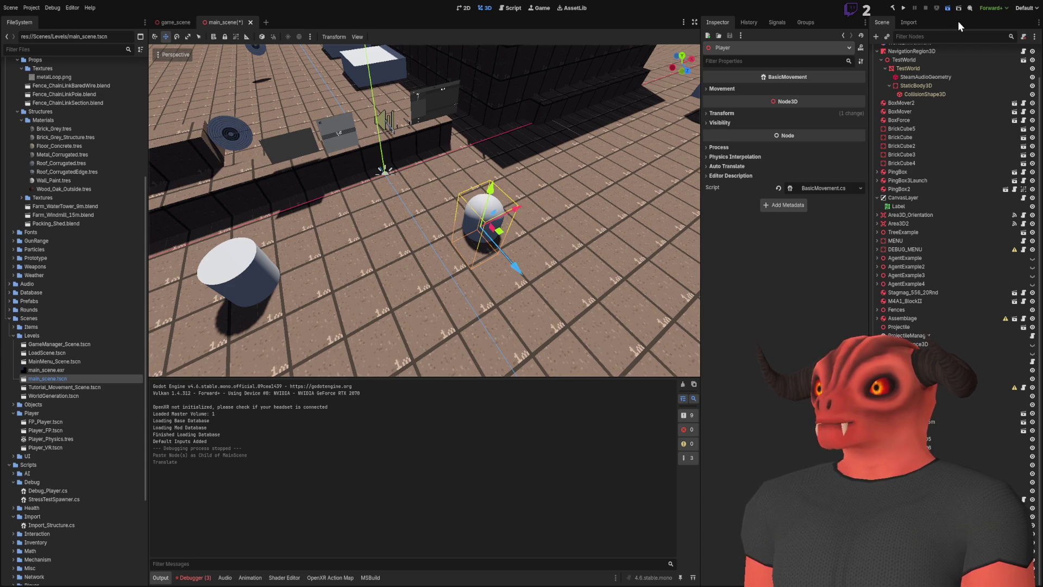
key(F6)
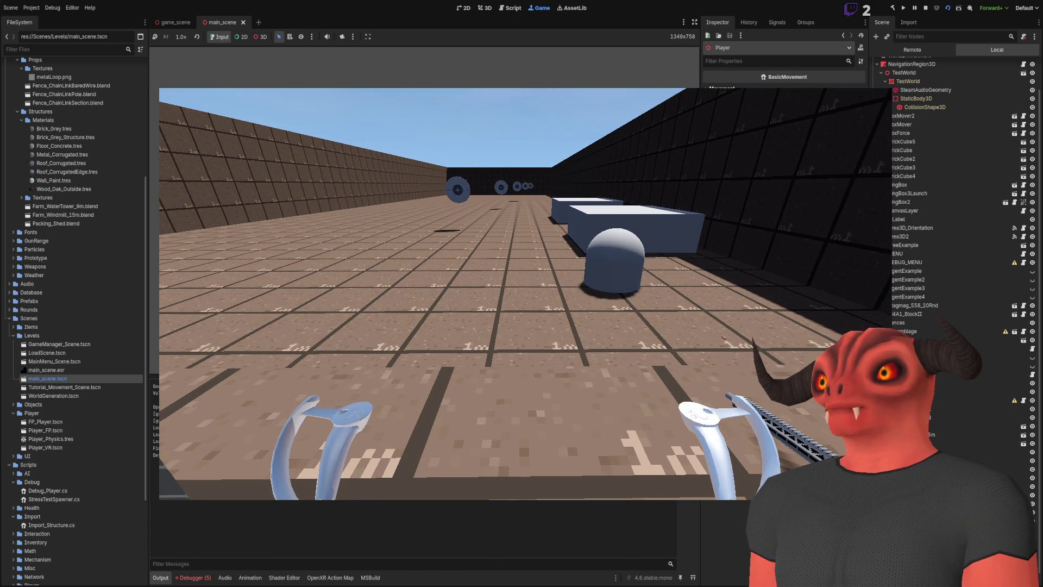
Inspect the running Player node in the Remote tree, then stop the game
click(912, 50)
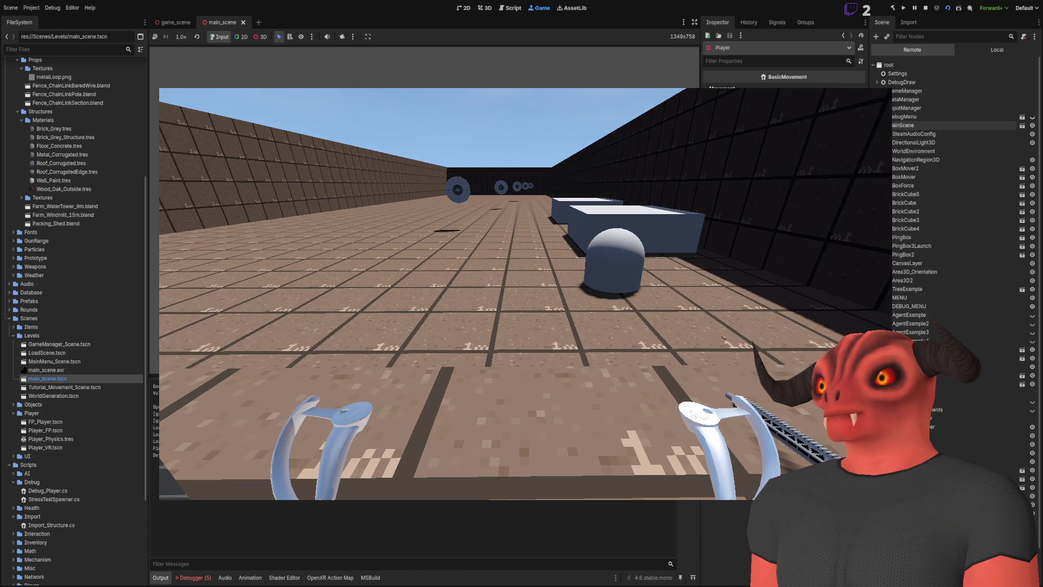
click(942, 447)
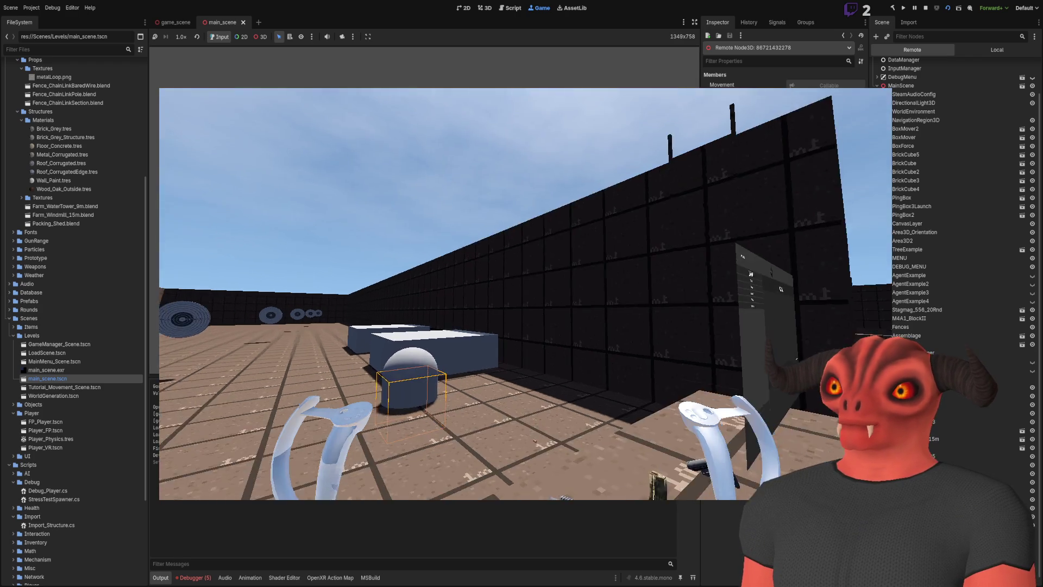
key(F8)
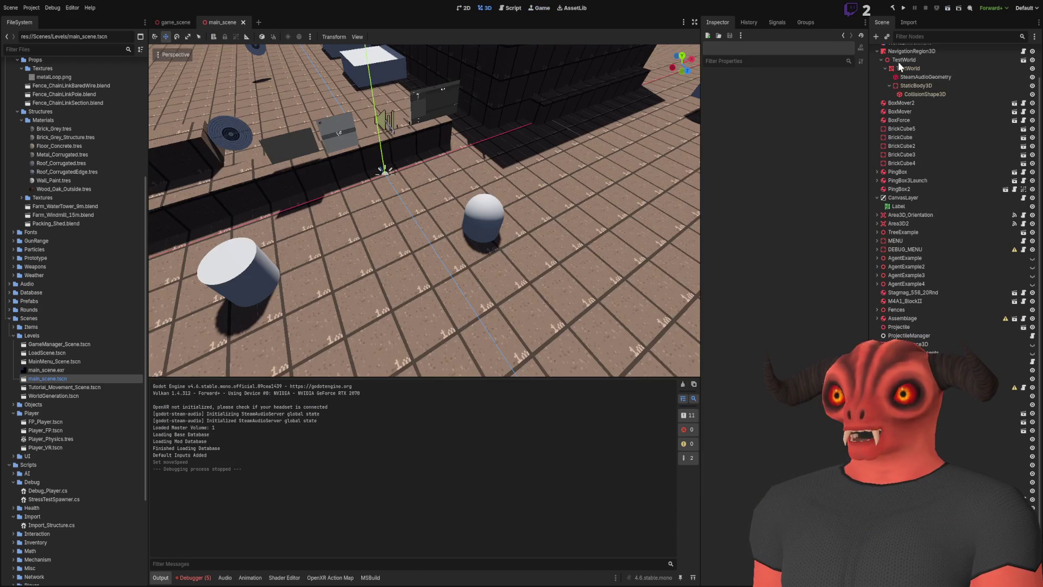
Insert 'moveSpeed *' before (float)delta on line 20 of BasicMovement.cs and save it
key(alt+Tab)
scroll(439, 309, down, 6)
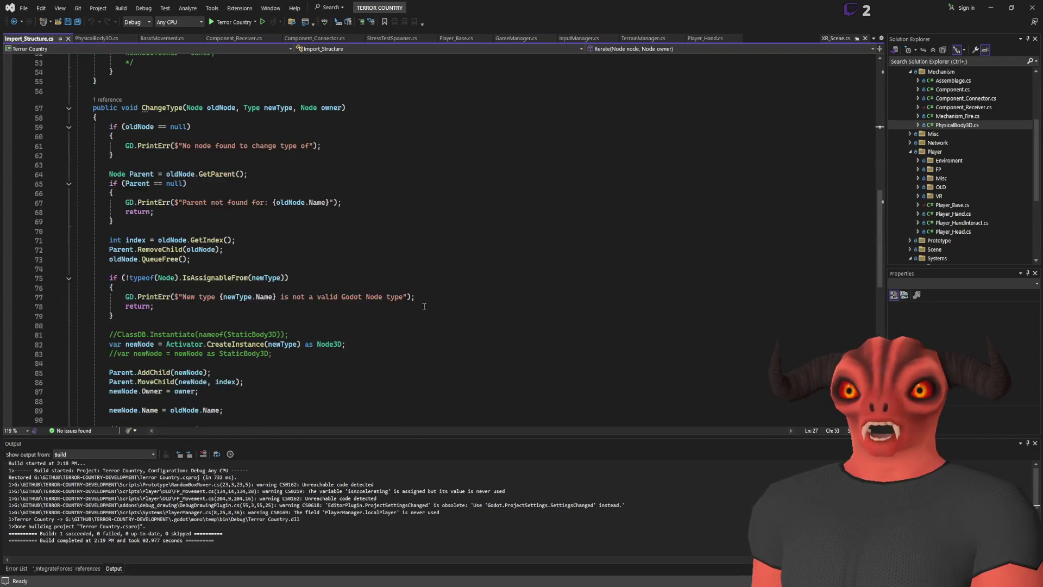
scroll(440, 309, up, 15)
click(178, 39)
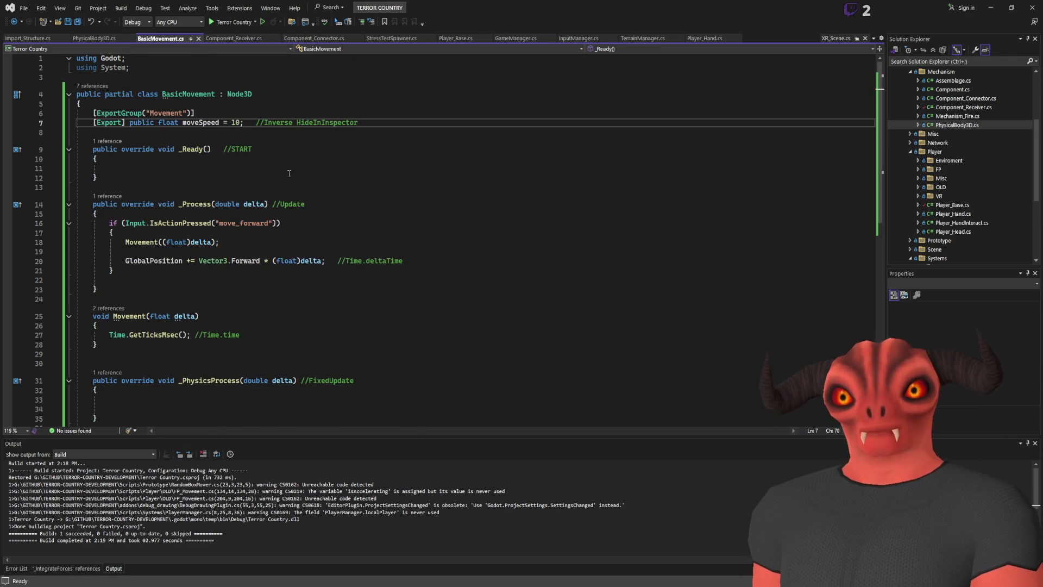
click(270, 260)
text(movesp)
key(Tab)
text(*)
key(ctrl+s)
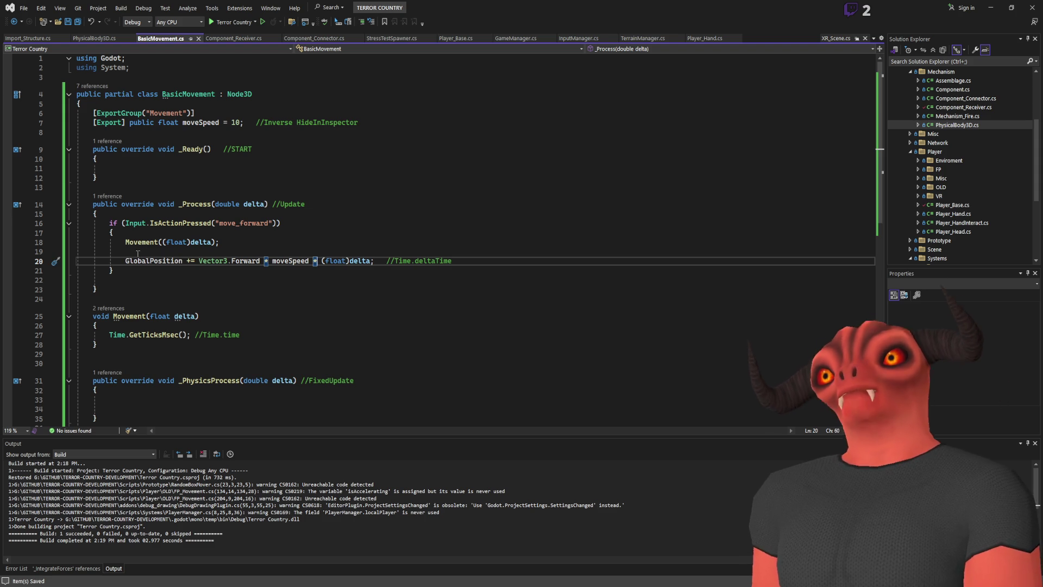
drag(128, 260, 562, 262)
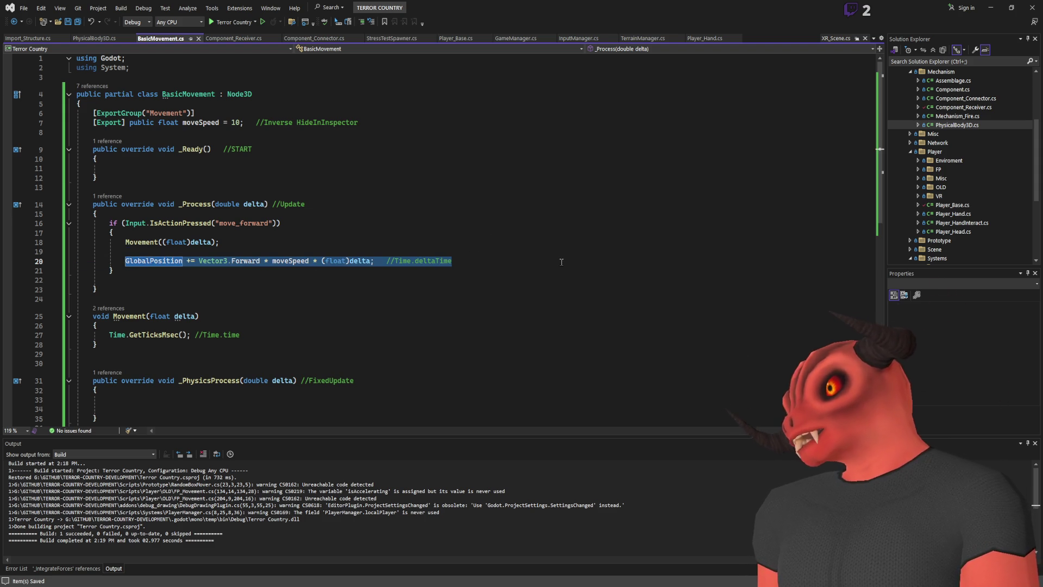
click(281, 223)
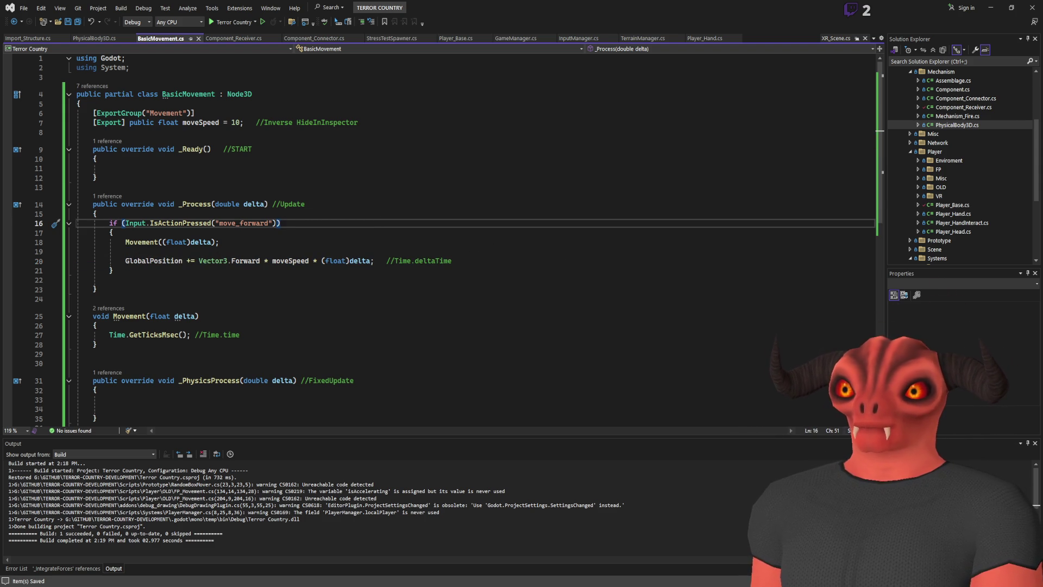
key(alt+Tab)
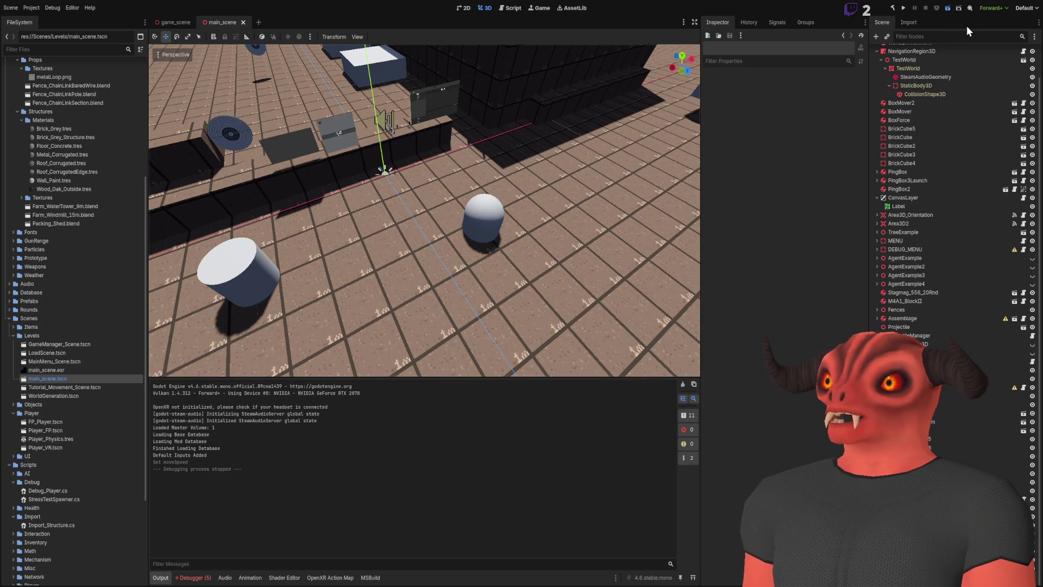
Build and run main_scene to check the faster forward movement, then stop it
key(F5)
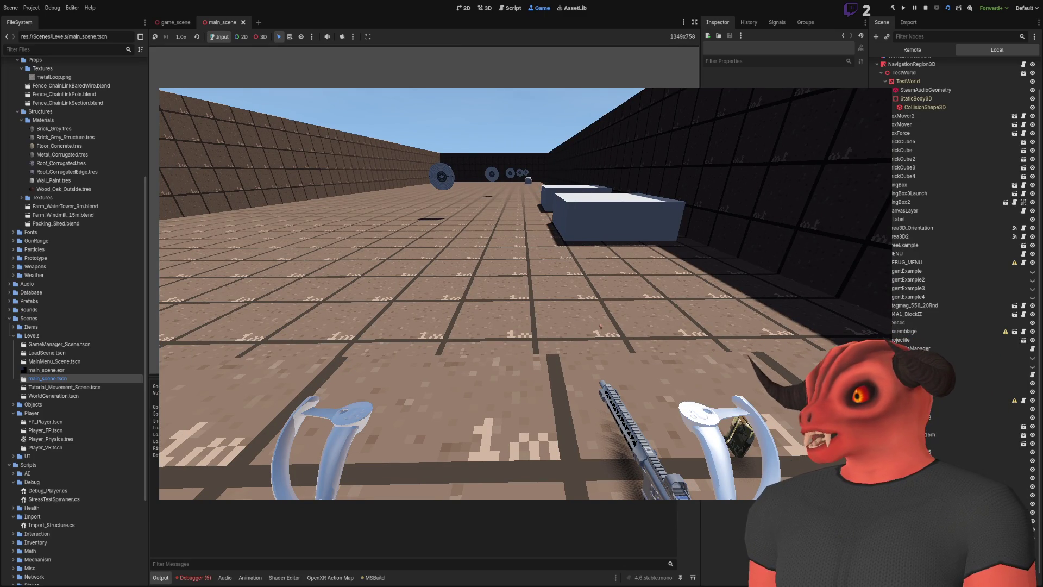
key(F8)
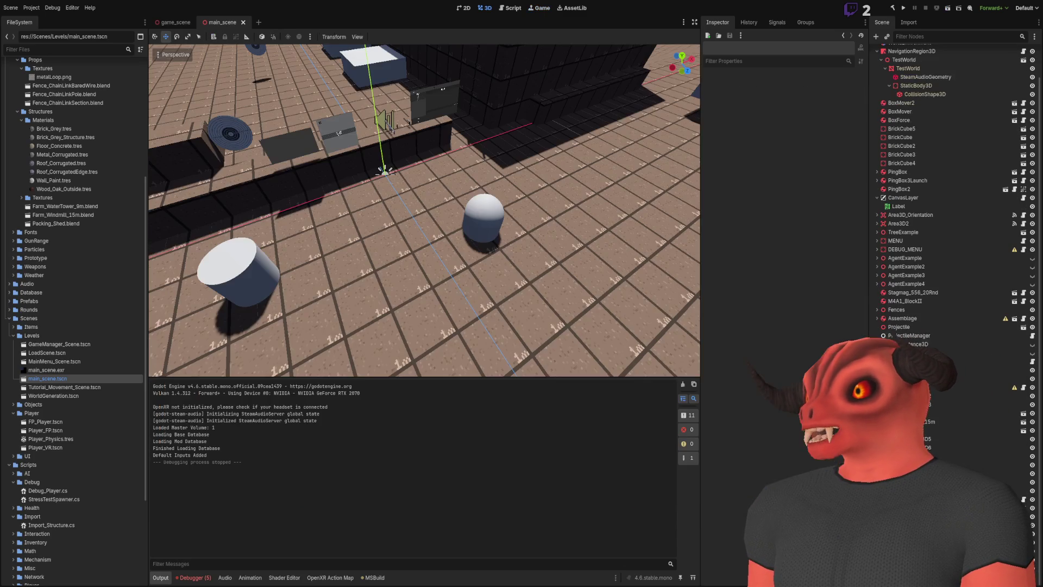
Duplicate the move_forward if-block directly below itself in BasicMovement.cs
key(alt+Tab)
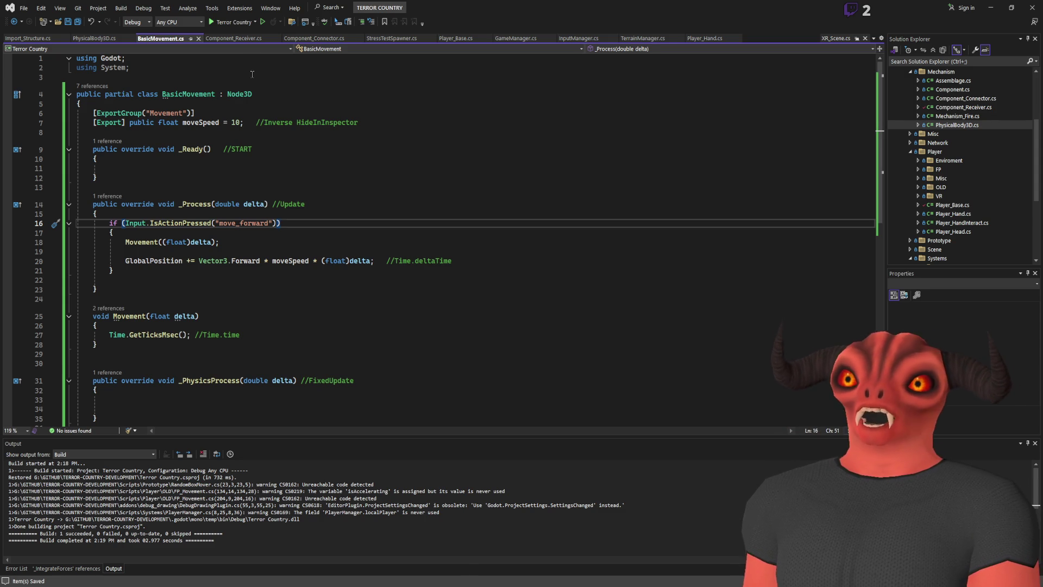
mouse_move(117, 270)
mouse_down()
mouse_move(140, 223)
mouse_move(77, 223)
mouse_up()
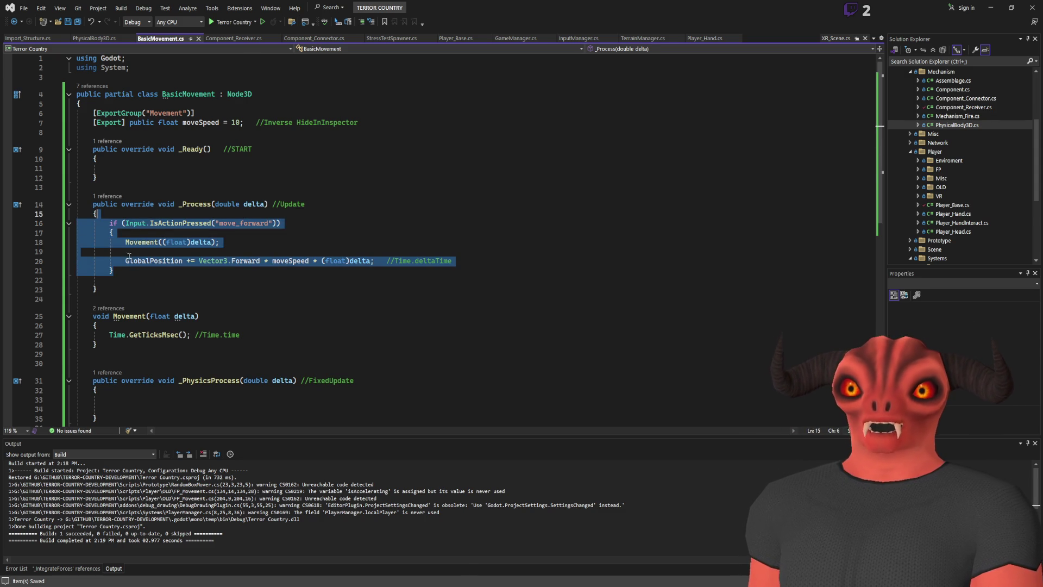
key(ctrl+c)
click(145, 280)
key(ctrl+v)
click(146, 277)
key(ctrl+Return)
Change the copy to check move_backward and move along -Vector3.Forward
click(199, 326)
text(-)
drag(240, 289, 261, 289)
text(back)
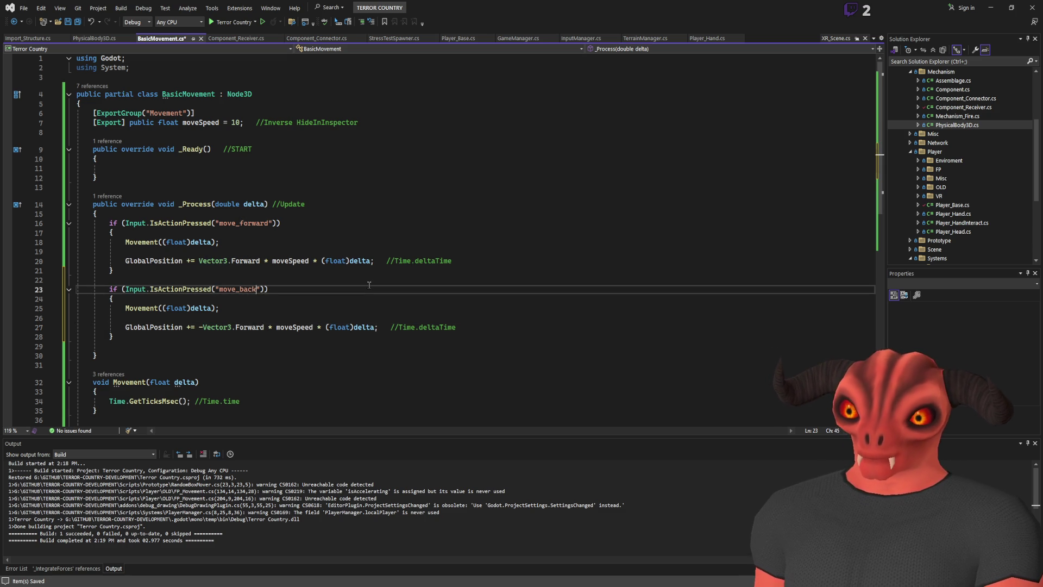
text(ward)
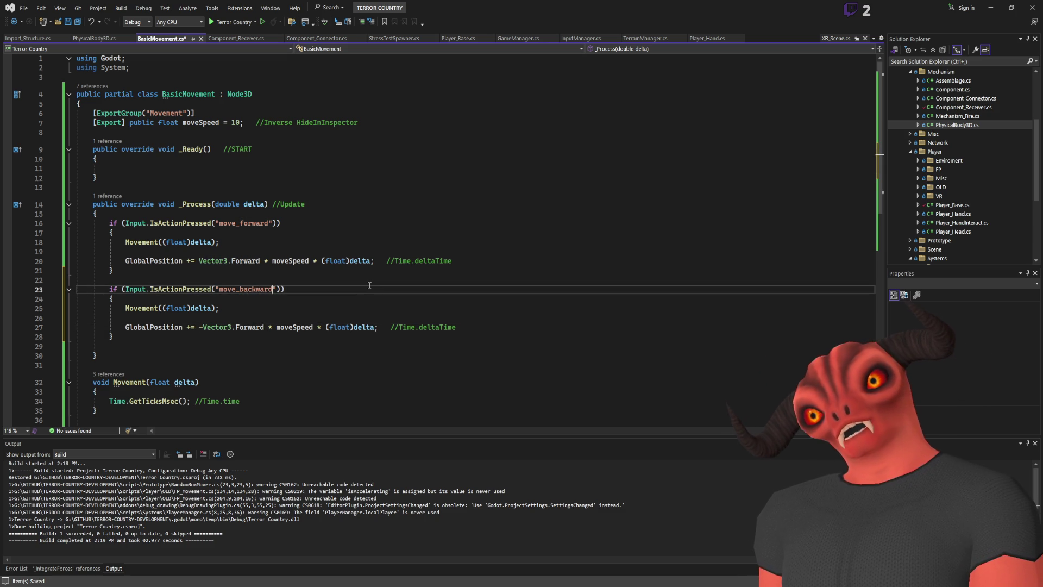
key(alt+Tab)
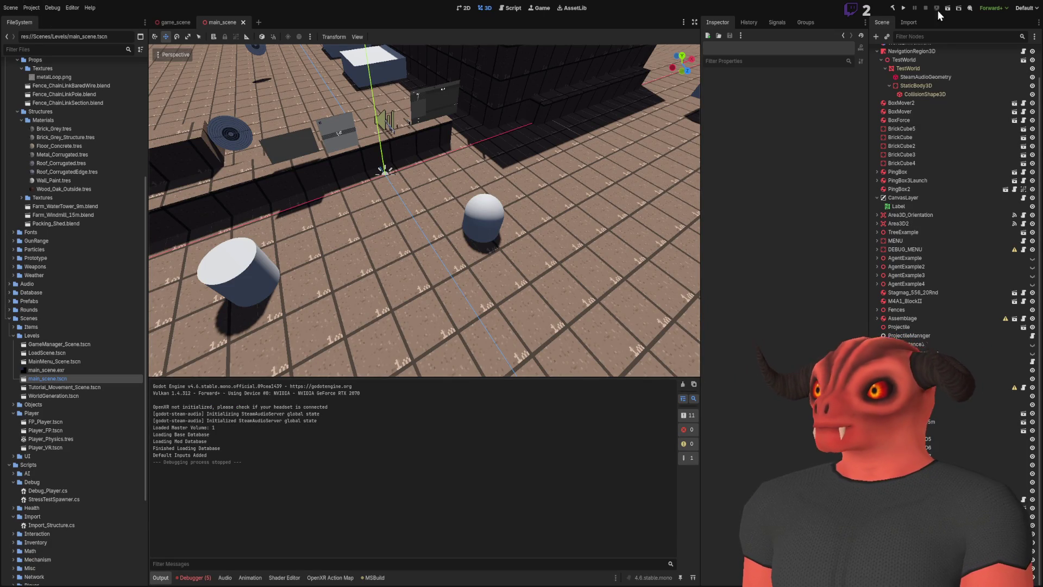
Rebuild the C# project, run main_scene to test forward/backward movement, then stop it
click(892, 9)
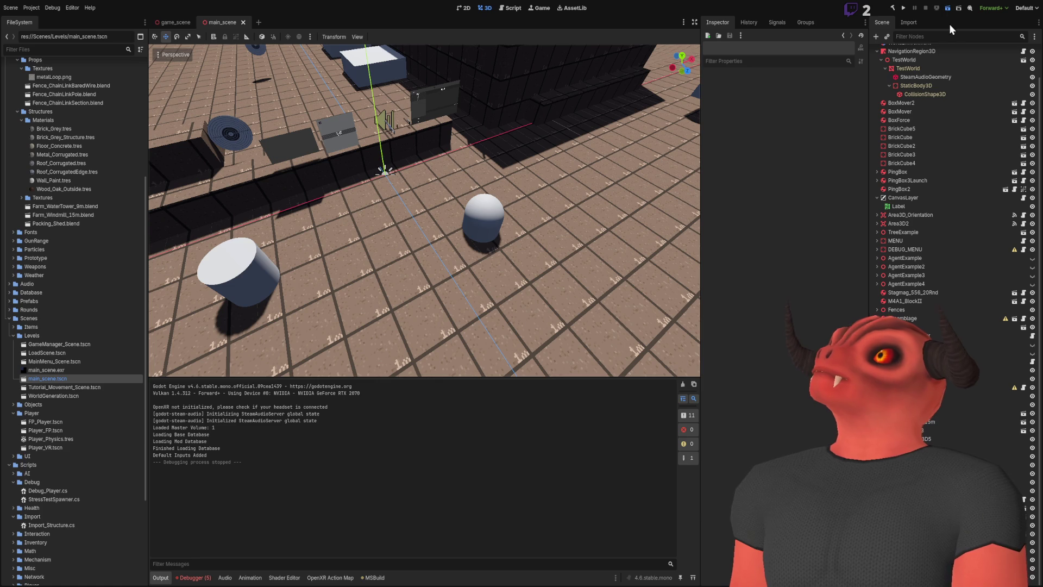
key(F6)
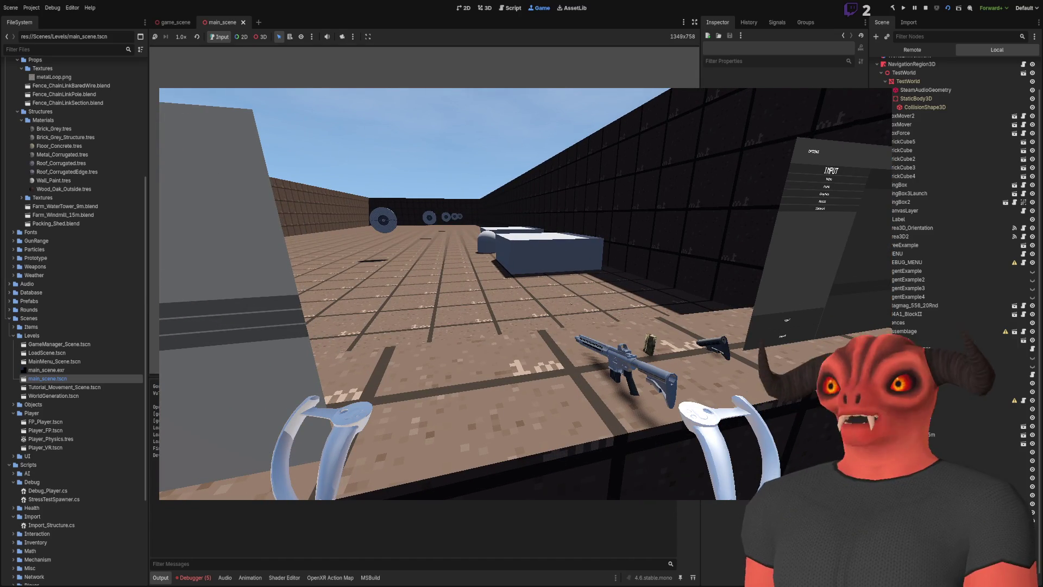
click(926, 7)
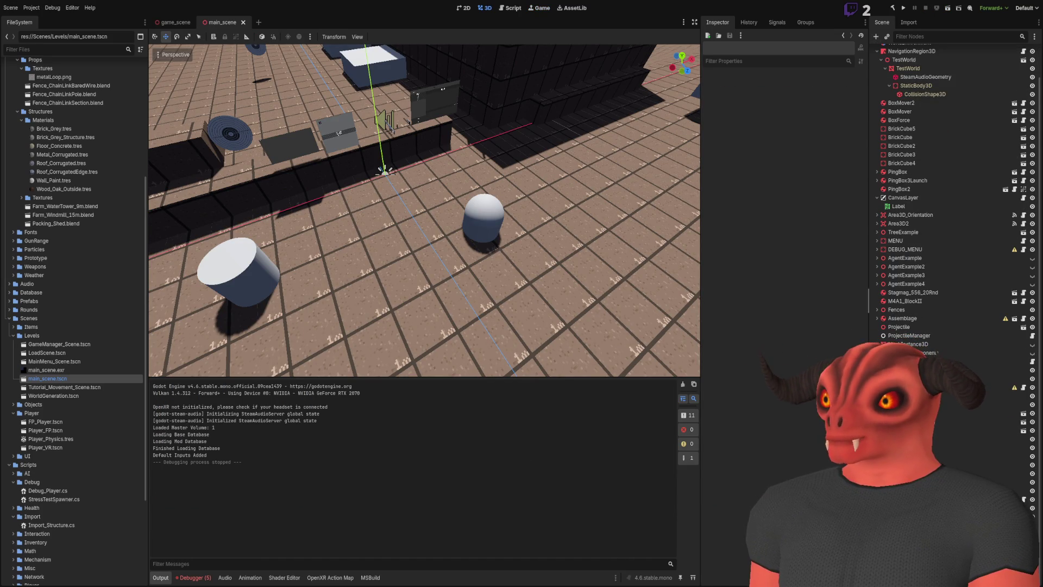
Switch to the game_scene tab and frame its Player capsule (Move Speed 10.0) in the viewport
click(918, 379)
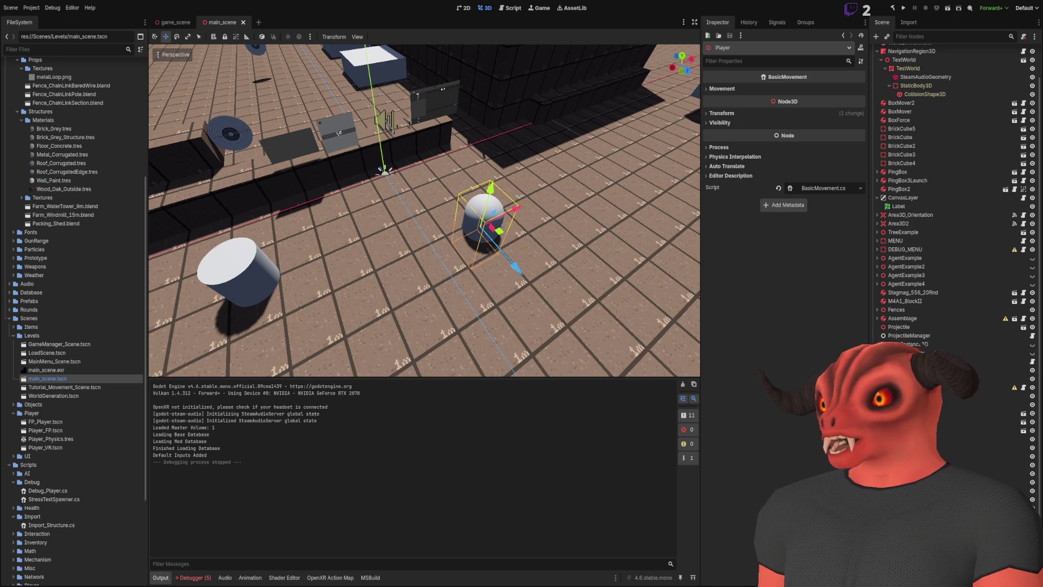
click(173, 23)
click(951, 181)
click(895, 60)
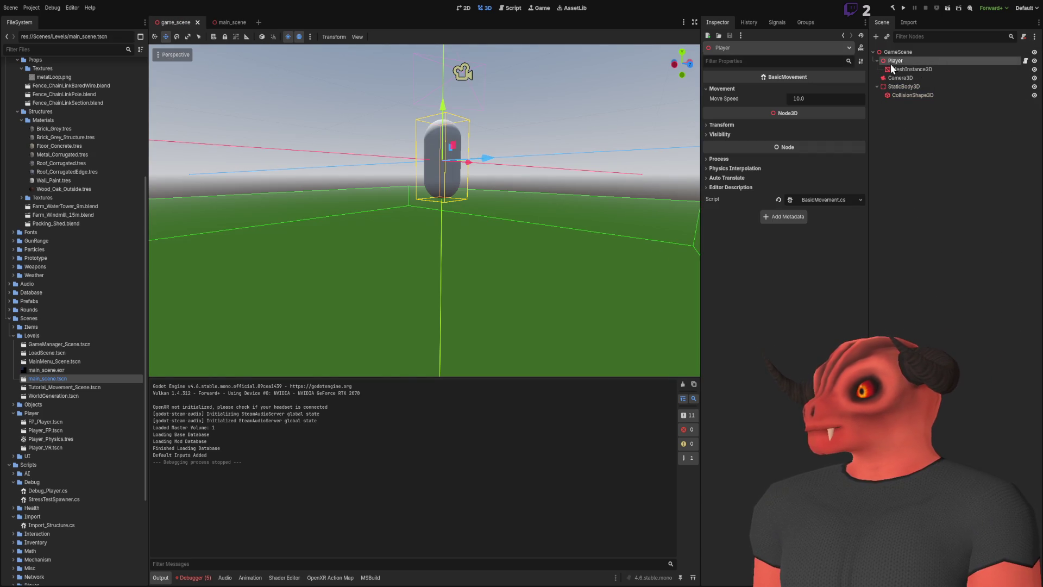
double_click(885, 60)
click(877, 61)
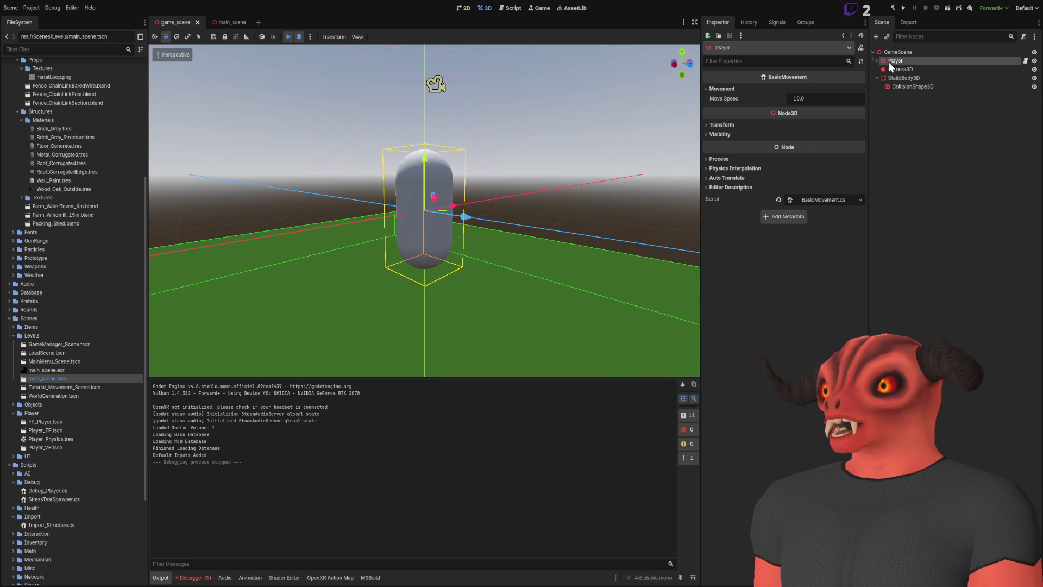